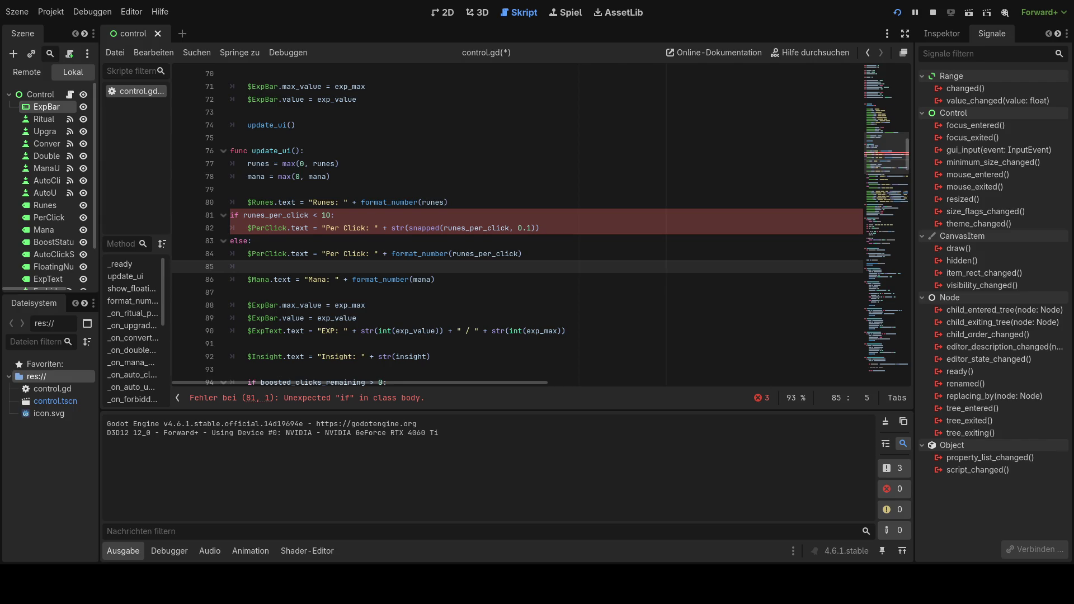
Step: Indent the runes_per_click if line and its else line one level into update_ui
{"action": "scroll", "coordinate": [540, 224], "scroll_direction": "up", "scroll_amount": 2}
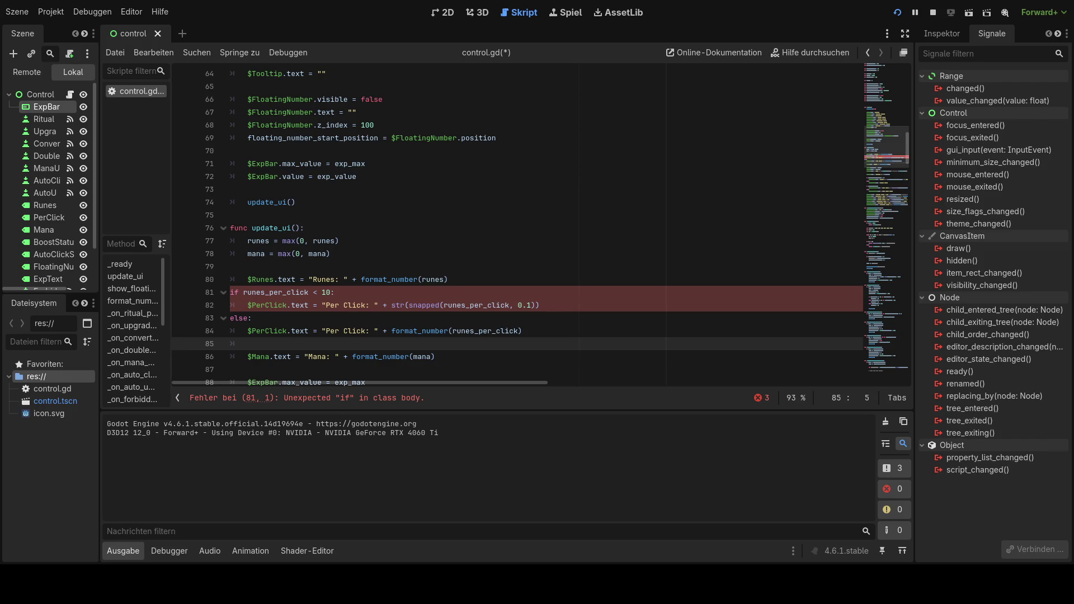
{"action": "left_click", "coordinate": [231, 293]}
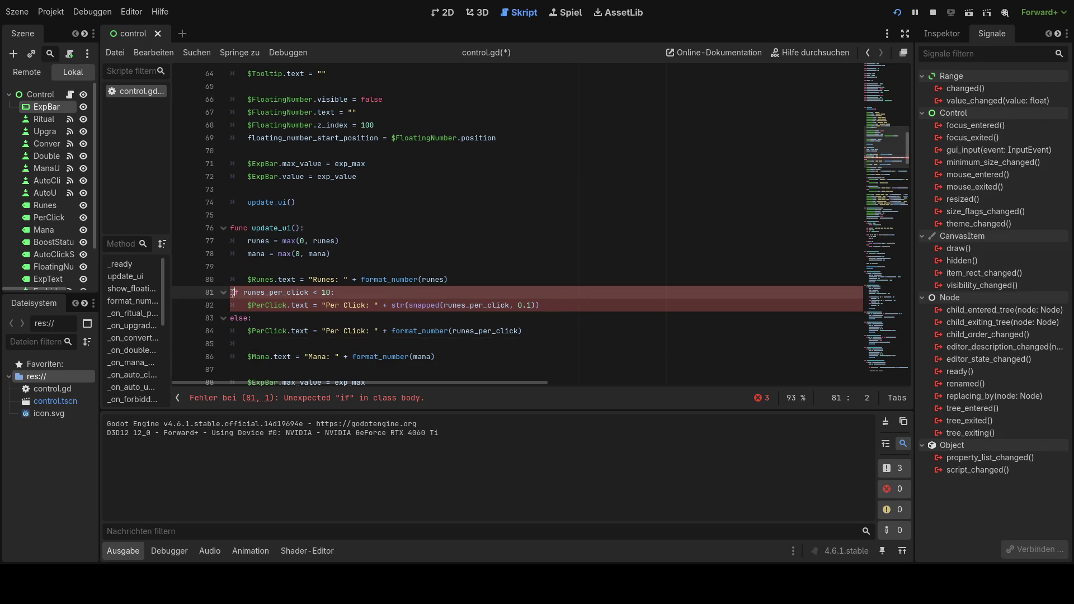
{"action": "key", "text": "Tab"}
{"action": "left_click", "coordinate": [229, 319]}
{"action": "key", "text": "Tab"}
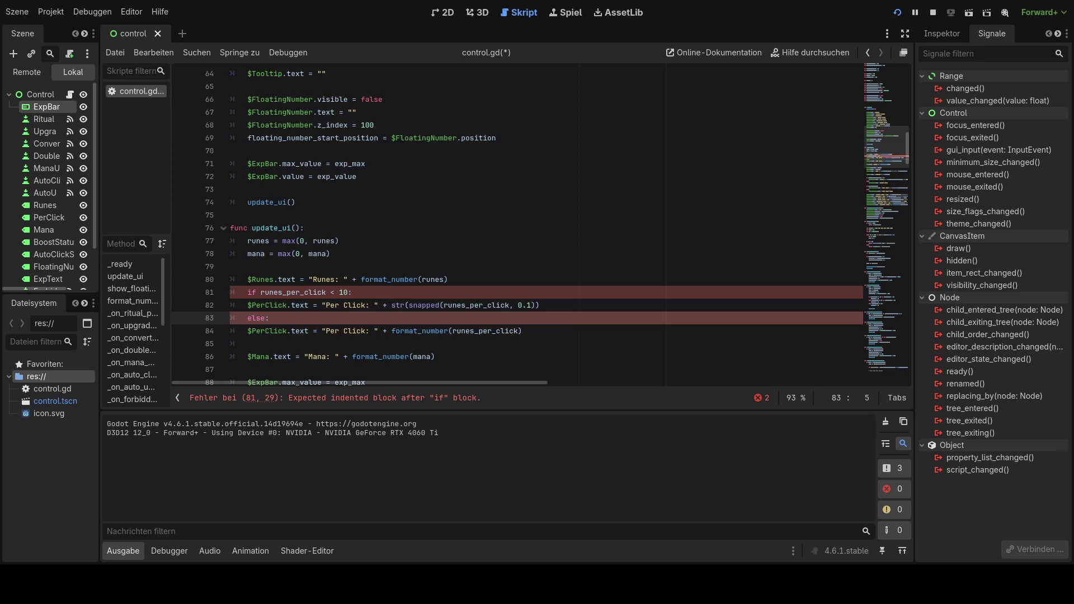
{"action": "mouse_move", "coordinate": [230, 228]}
{"action": "left_mouse_down"}
{"action": "mouse_move", "coordinate": [425, 353]}
{"action": "mouse_move", "coordinate": [591, 352]}
{"action": "mouse_move", "coordinate": [632, 311]}
{"action": "mouse_move", "coordinate": [573, 287]}
{"action": "mouse_move", "coordinate": [560, 216]}
{"action": "left_mouse_up"}
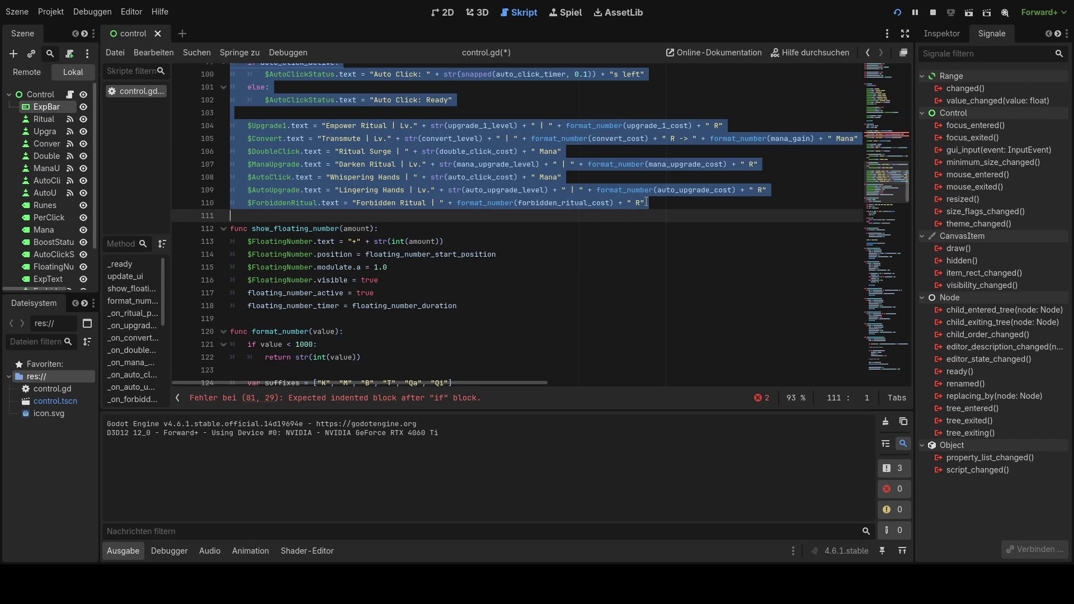
{"action": "key", "text": "ctrl+v"}
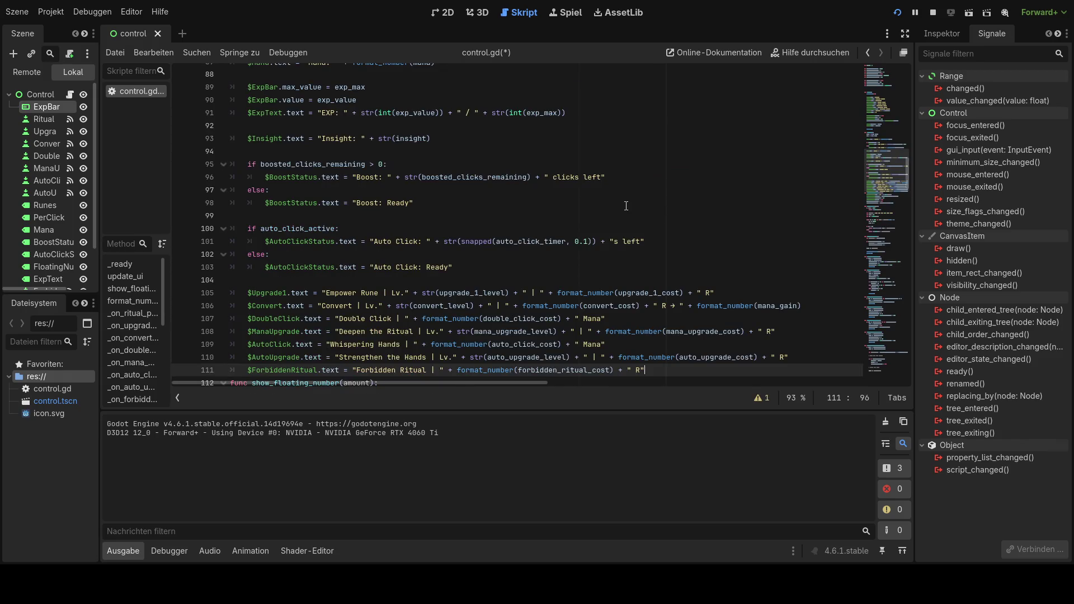
{"action": "mouse_move", "coordinate": [230, 370]}
{"action": "left_mouse_down"}
{"action": "mouse_move", "coordinate": [230, 84]}
{"action": "mouse_move", "coordinate": [230, 194]}
{"action": "mouse_move", "coordinate": [286, 203]}
{"action": "mouse_move", "coordinate": [227, 189]}
{"action": "mouse_move", "coordinate": [504, 294]}
{"action": "mouse_move", "coordinate": [510, 392]}
{"action": "mouse_move", "coordinate": [520, 67]}
{"action": "mouse_move", "coordinate": [549, 216]}
{"action": "mouse_move", "coordinate": [647, 190]}
{"action": "left_mouse_up"}
{"action": "left_click", "coordinate": [224, 191]}
{"action": "left_click", "coordinate": [223, 190]}
{"action": "key", "text": "ctrl+v"}
{"action": "scroll", "coordinate": [512, 247], "scroll_direction": "up", "scroll_amount": 10}
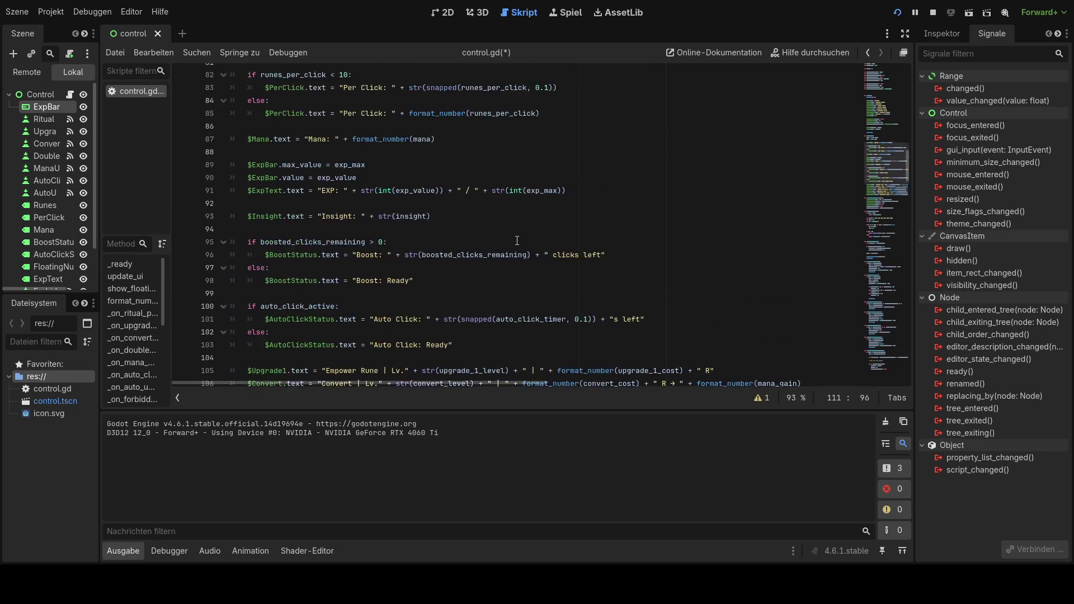
{"action": "scroll", "coordinate": [511, 246], "scroll_direction": "down", "scroll_amount": 4}
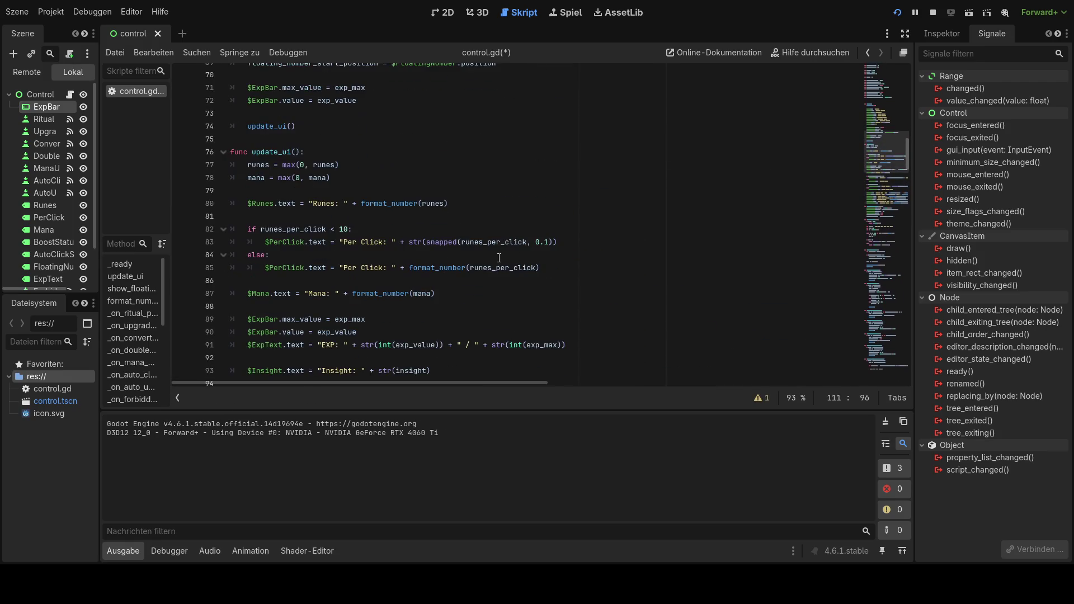
{"action": "scroll", "coordinate": [499, 258], "scroll_direction": "down", "scroll_amount": 1}
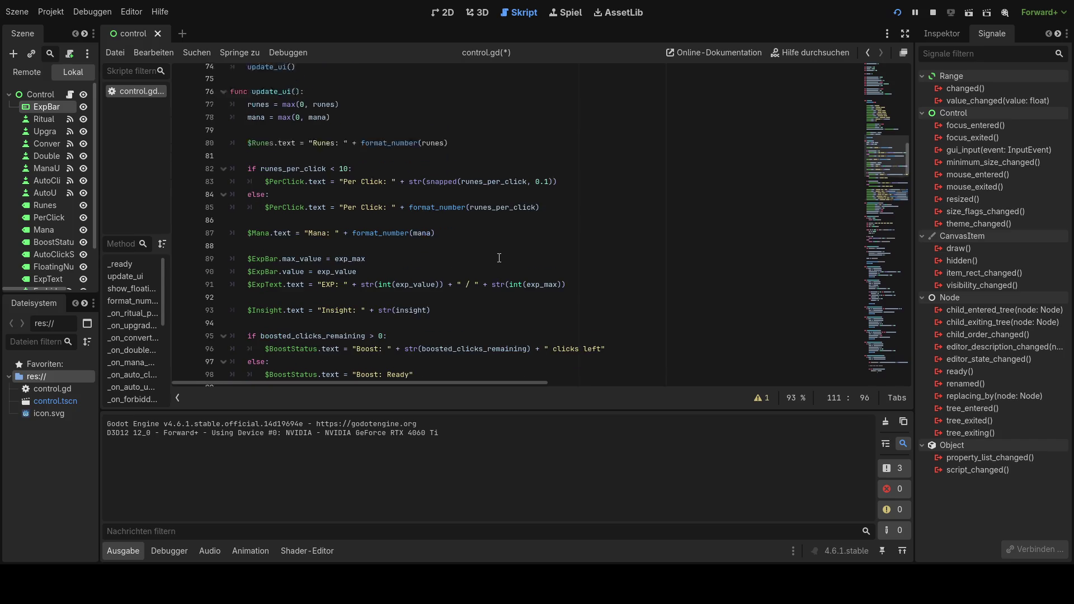
{"action": "scroll", "coordinate": [499, 258], "scroll_direction": "down", "scroll_amount": 1}
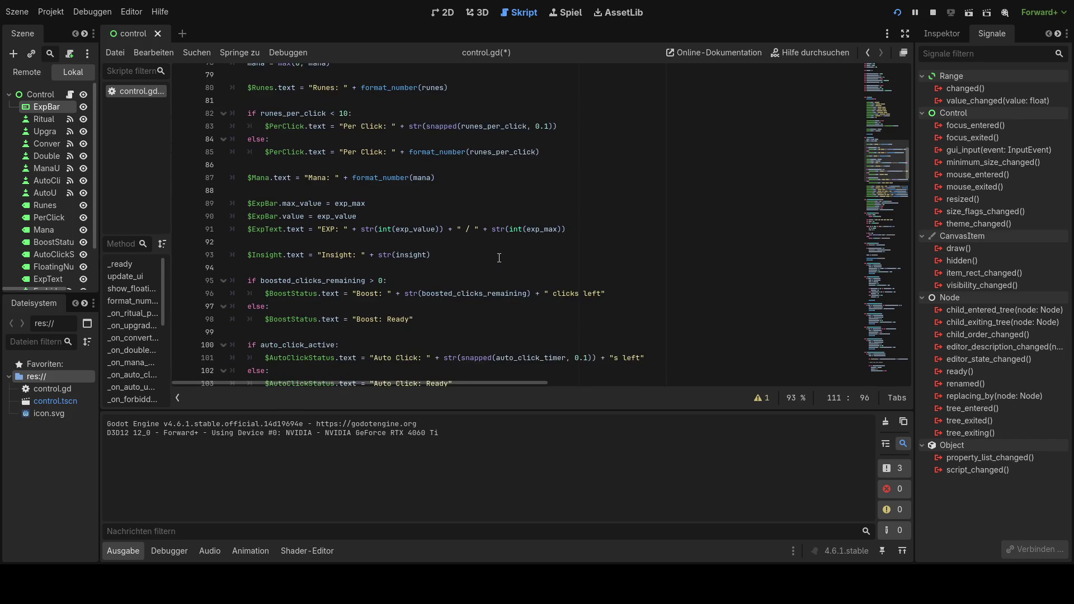
{"action": "scroll", "coordinate": [499, 258], "scroll_direction": "down", "scroll_amount": 1}
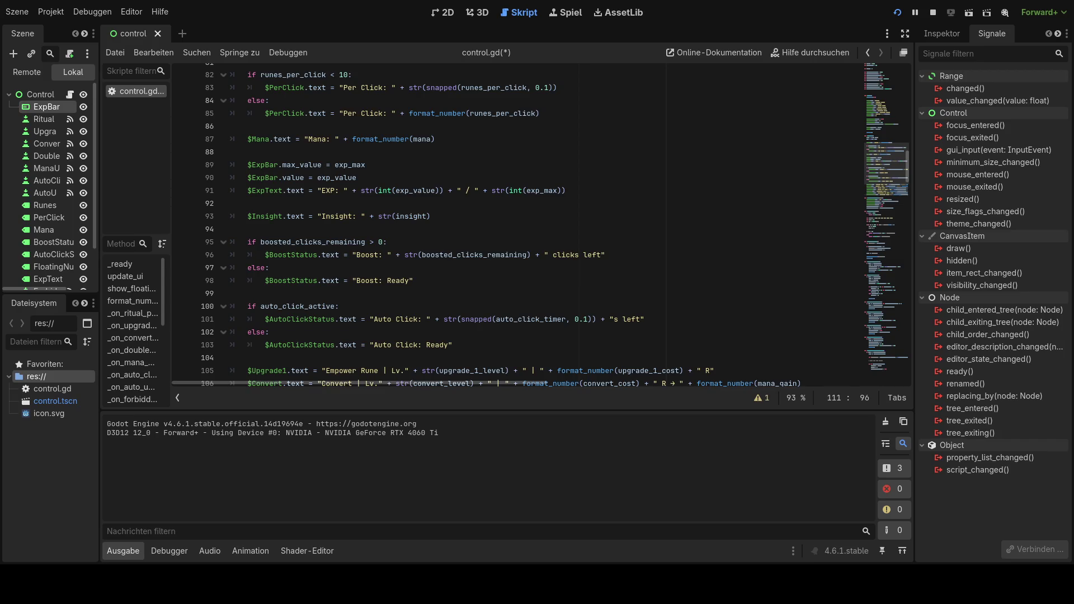
{"action": "scroll", "coordinate": [487, 224], "scroll_direction": "up", "scroll_amount": 3}
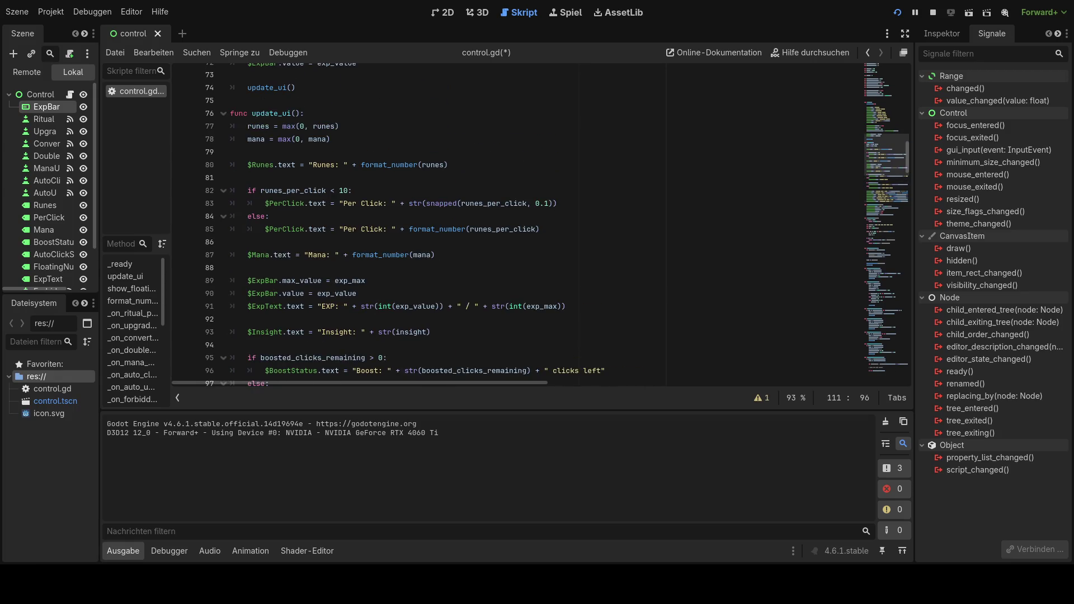
{"action": "scroll", "coordinate": [486, 224], "scroll_direction": "up", "scroll_amount": 2}
{"action": "scroll", "coordinate": [487, 224], "scroll_direction": "down", "scroll_amount": 4}
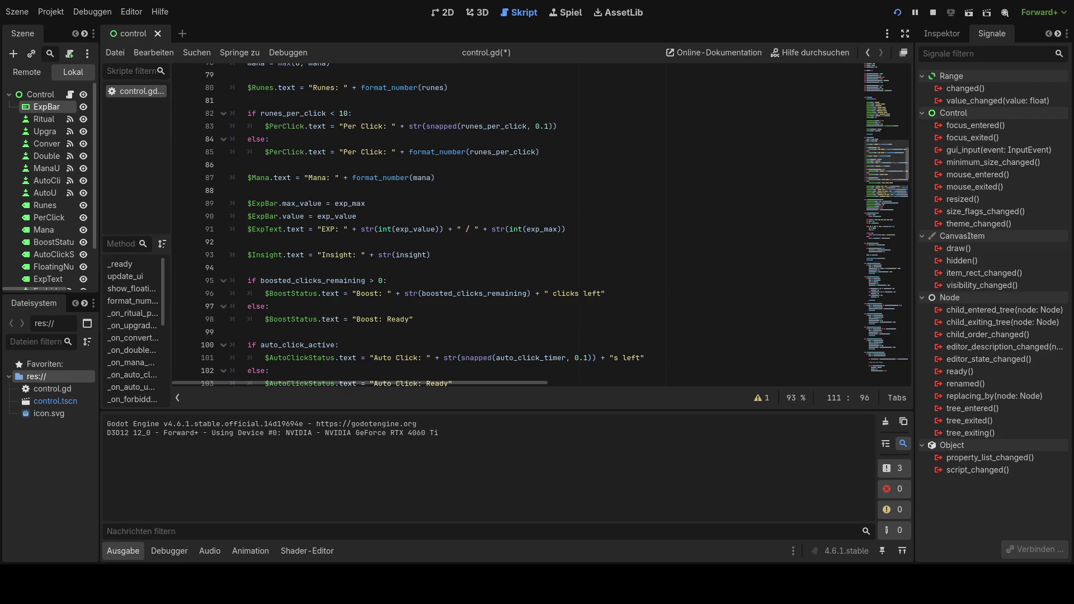
{"action": "scroll", "coordinate": [487, 223], "scroll_direction": "down", "scroll_amount": 4}
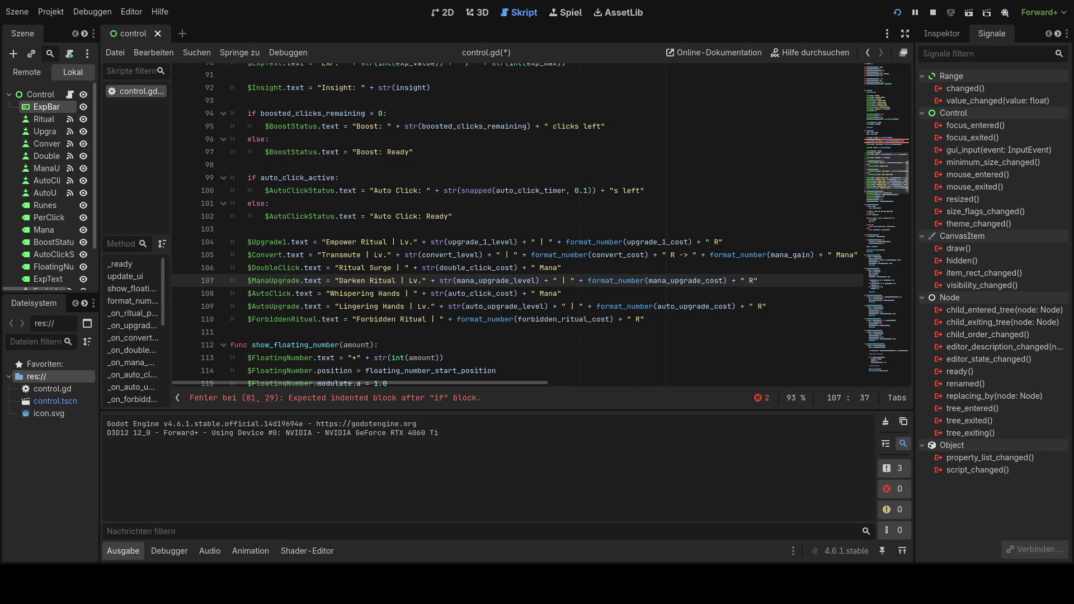
{"action": "scroll", "coordinate": [541, 224], "scroll_direction": "up", "scroll_amount": 8}
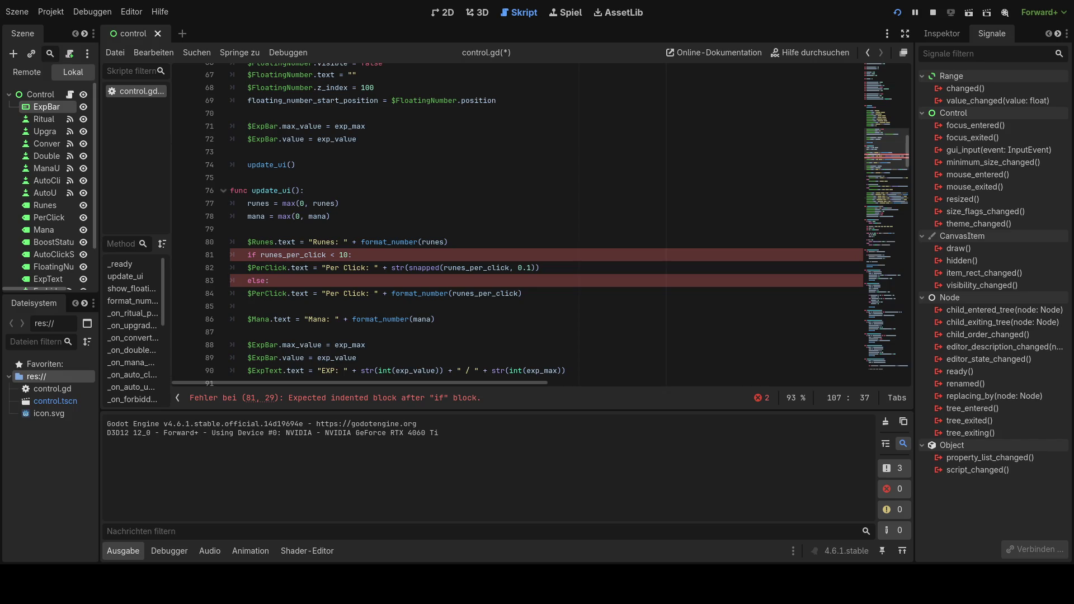
{"action": "left_click", "coordinate": [490, 319]}
{"action": "scroll", "coordinate": [490, 317], "scroll_direction": "down", "scroll_amount": 8}
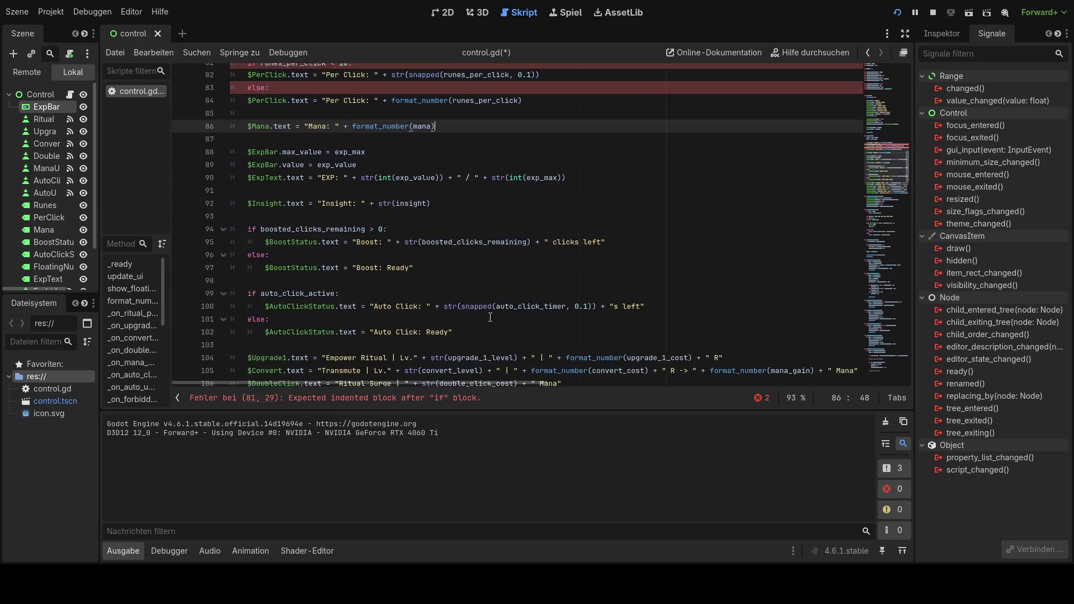
{"action": "scroll", "coordinate": [490, 316], "scroll_direction": "up", "scroll_amount": 8}
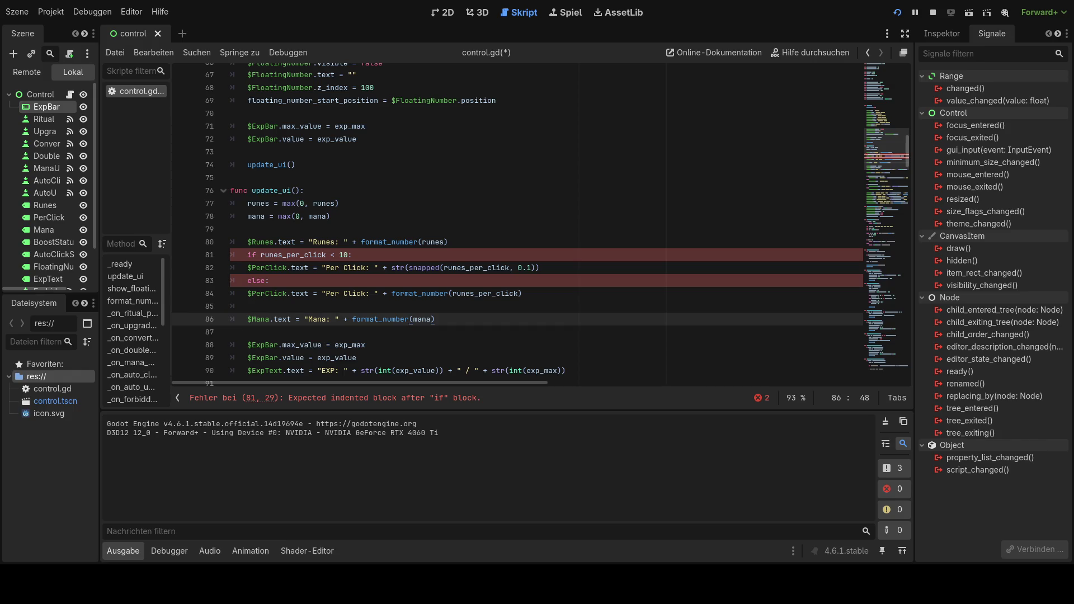
Step: Undo the indentation of the Per Click if/else lines 81–84
{"action": "left_click_drag", "start_coordinate": [536, 294], "coordinate": [215, 257]}
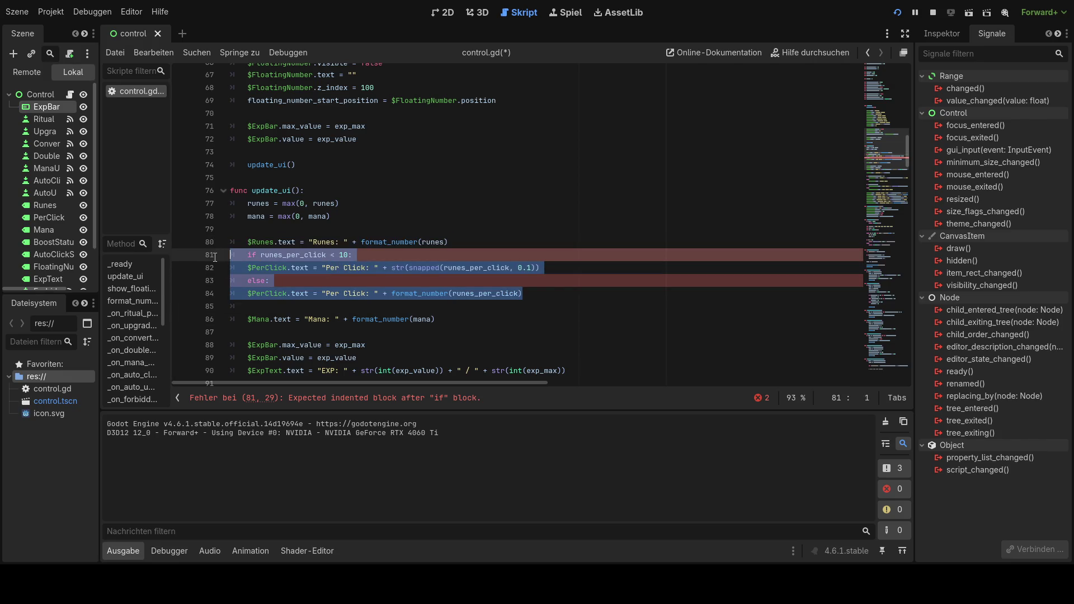
{"action": "key", "text": "ctrl+z"}
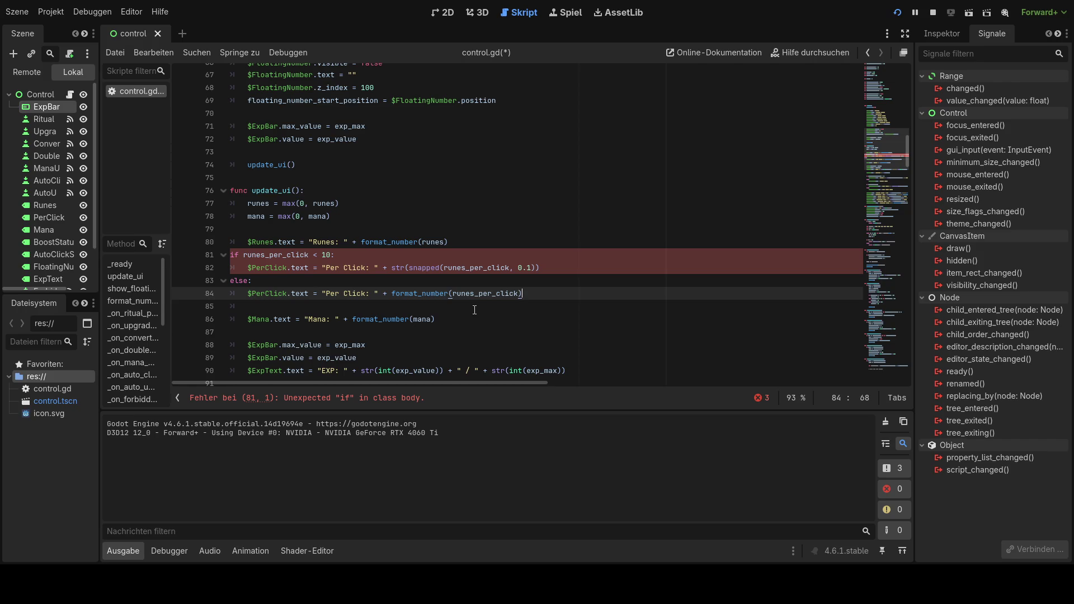
{"action": "left_click", "coordinate": [231, 256]}
{"action": "left_click", "coordinate": [570, 308]}
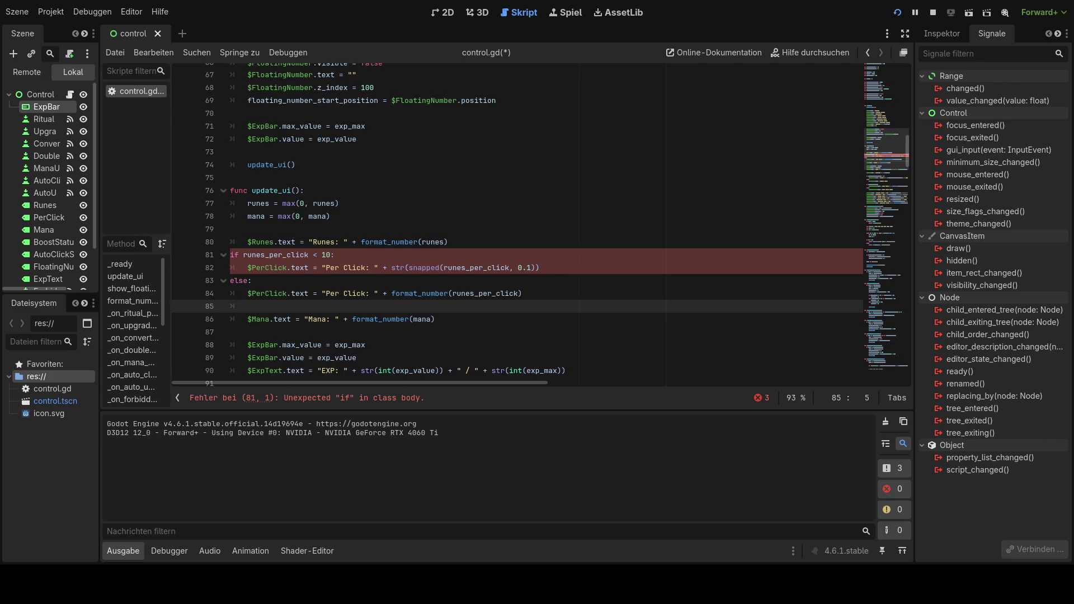
{"action": "left_click", "coordinate": [246, 269]}
{"action": "key", "text": "Up"}
{"action": "key", "text": "End"}
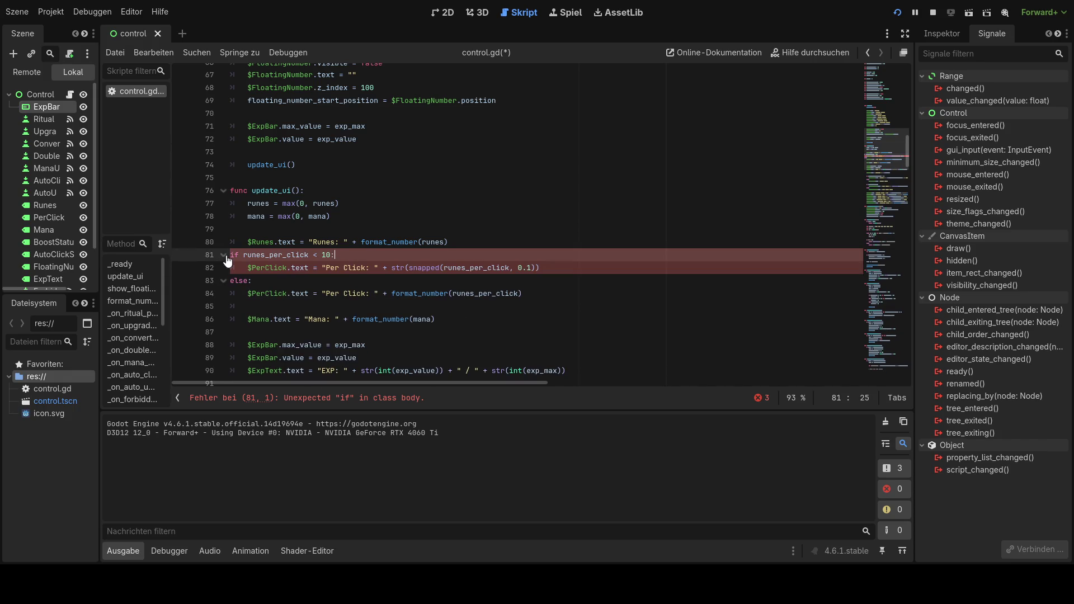
Step: Indent the if and else inside update_ui, with each Per Click line nested under them
{"action": "left_click", "coordinate": [231, 256]}
{"action": "key", "text": "Tab"}
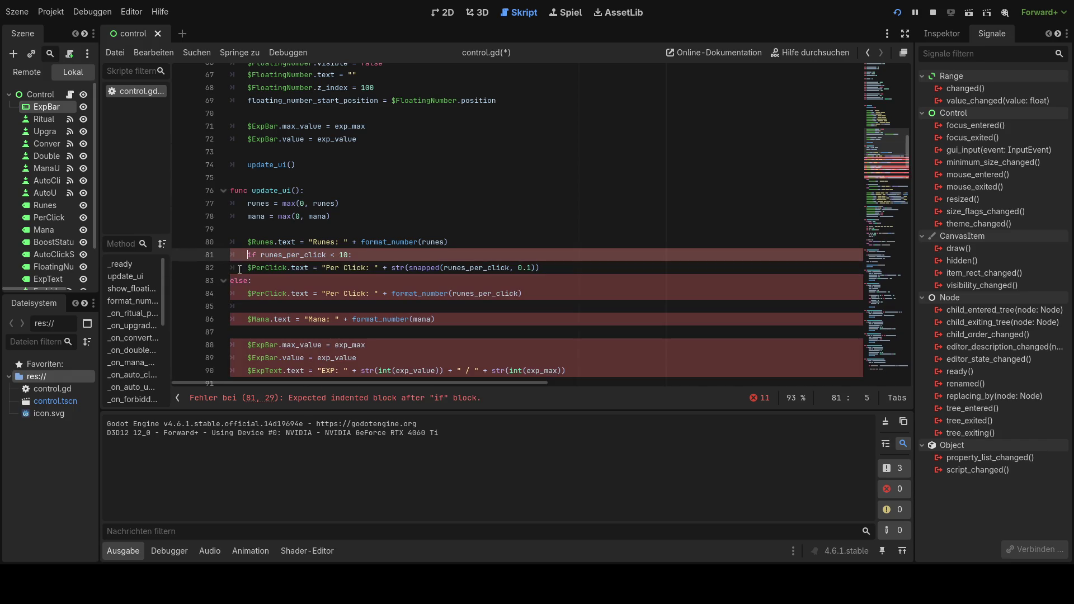
{"action": "left_click", "coordinate": [248, 270]}
{"action": "key", "text": "Tab"}
{"action": "left_click", "coordinate": [231, 281]}
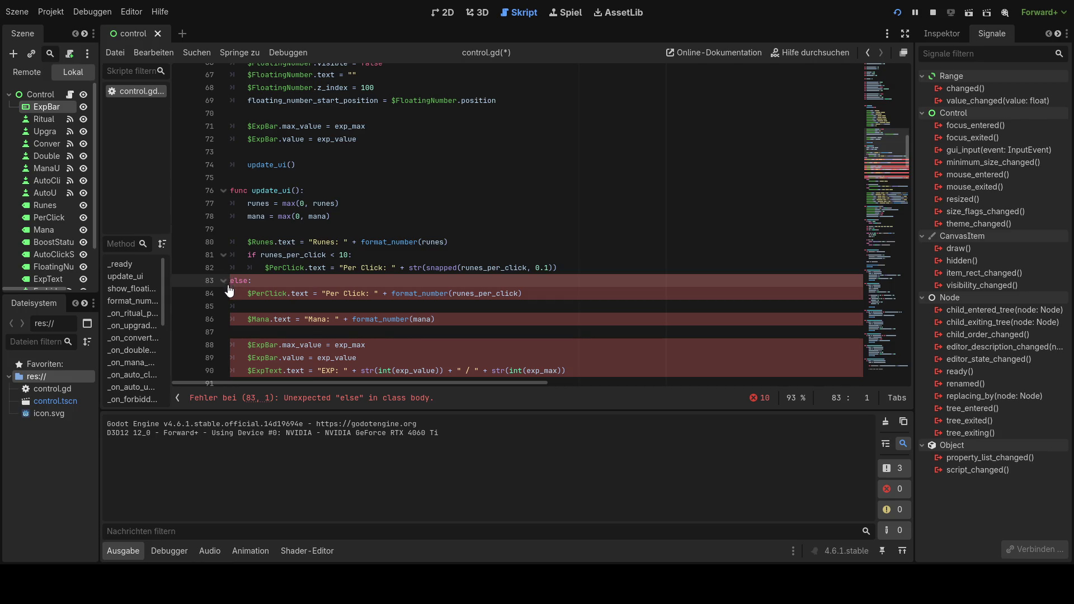
{"action": "key", "text": "Tab"}
{"action": "left_click", "coordinate": [244, 292]}
{"action": "key", "text": "Tab"}
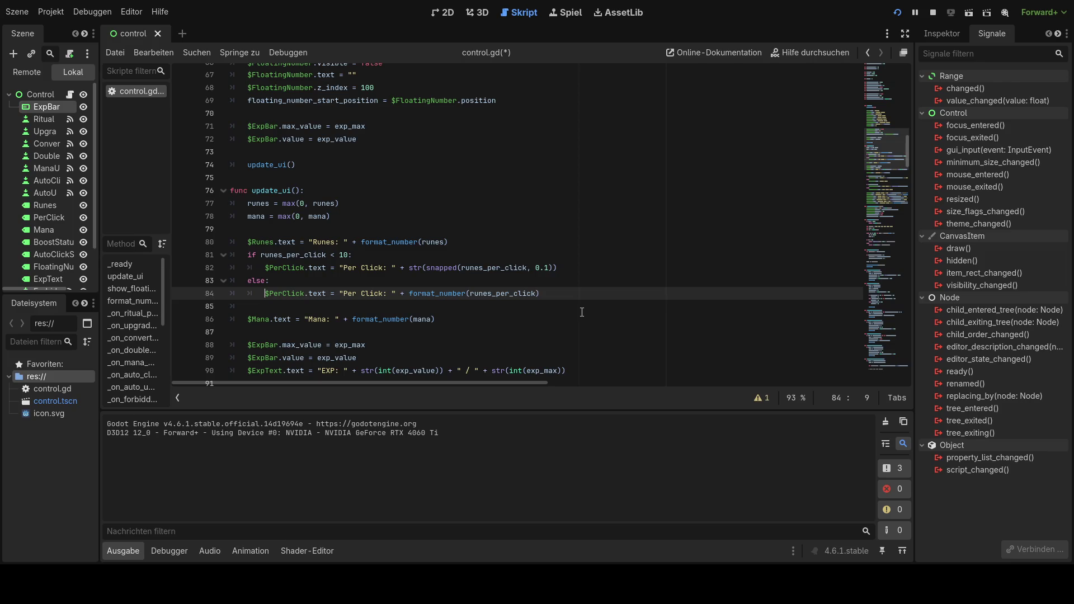
{"action": "key", "text": "ctrl+s"}
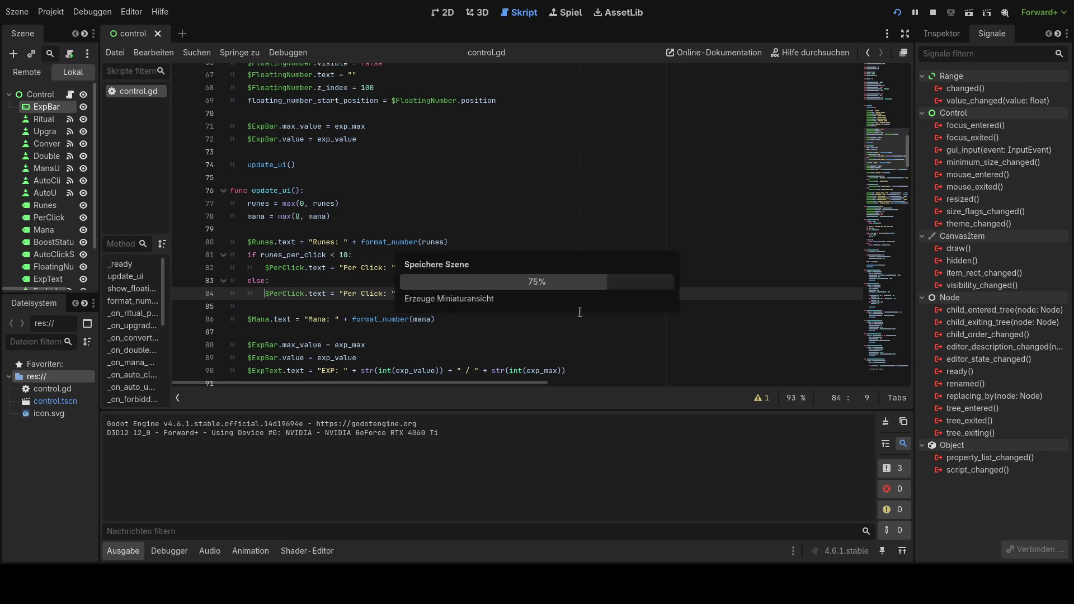
{"action": "left_click", "coordinate": [565, 298]}
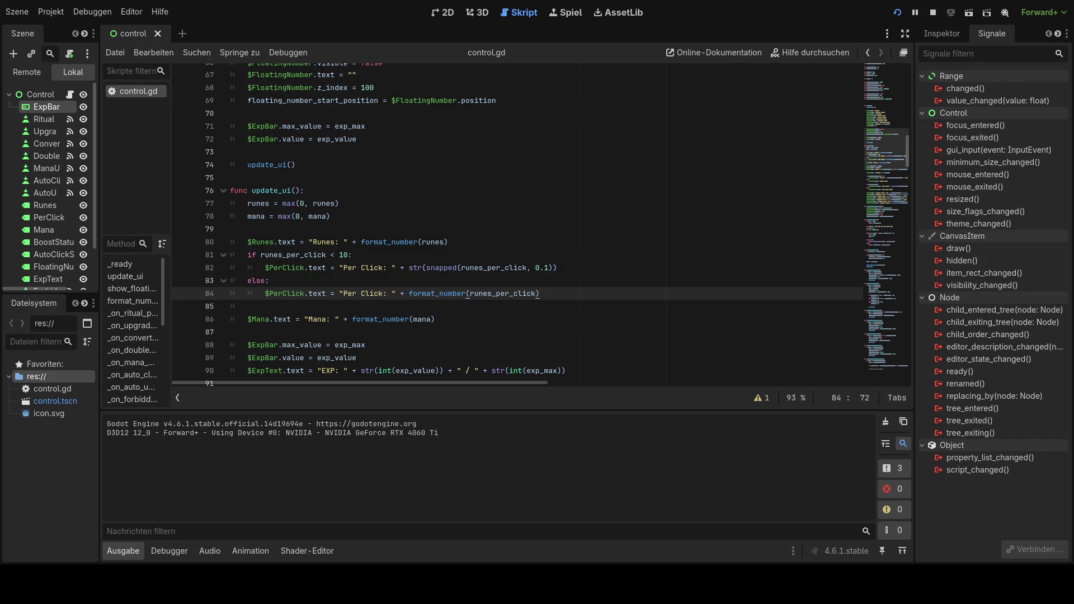
{"action": "scroll", "coordinate": [540, 225], "scroll_direction": "down", "scroll_amount": 1}
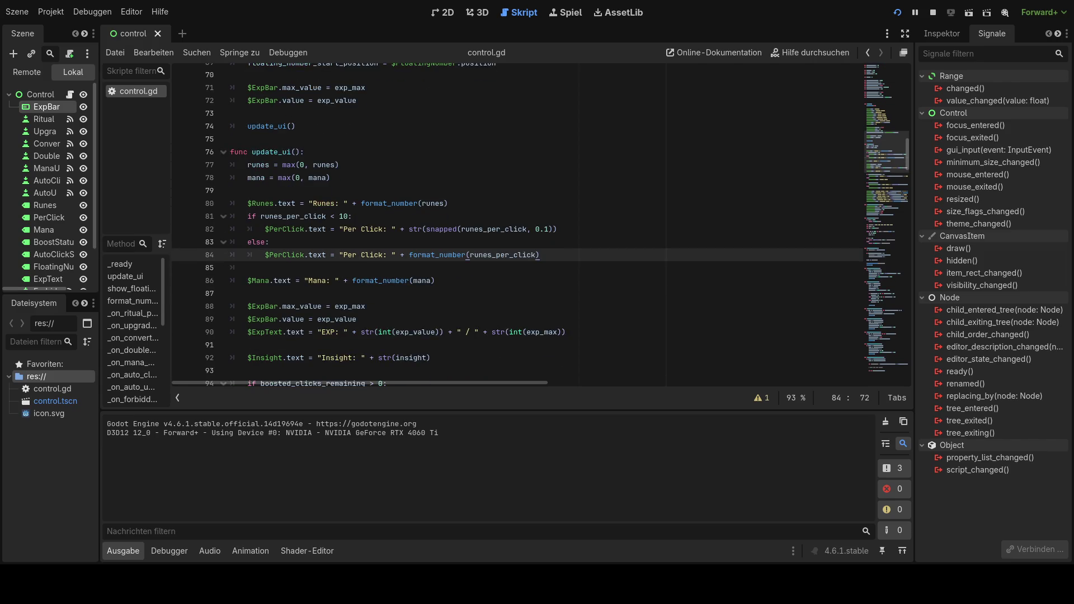
{"action": "scroll", "coordinate": [540, 225], "scroll_direction": "down", "scroll_amount": 9}
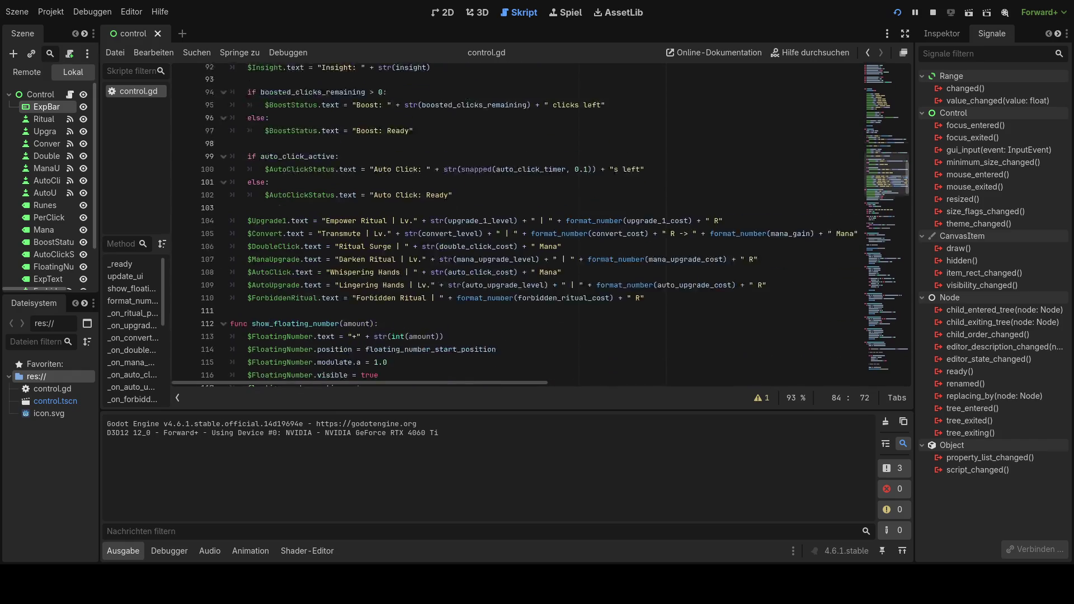
{"action": "scroll", "coordinate": [541, 225], "scroll_direction": "up", "scroll_amount": 12}
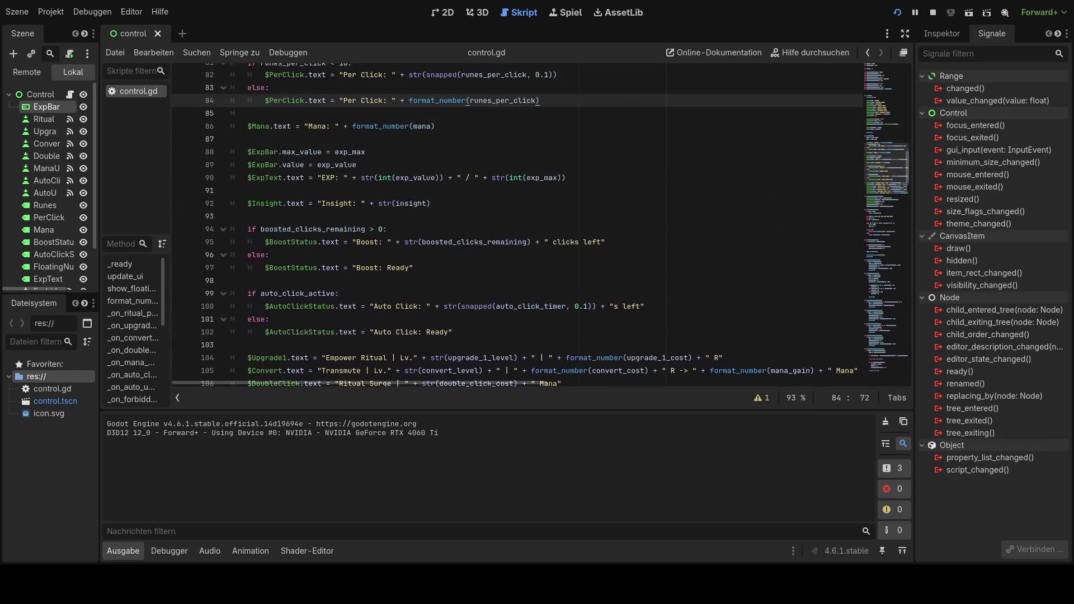
{"action": "scroll", "coordinate": [540, 225], "scroll_direction": "up", "scroll_amount": 3}
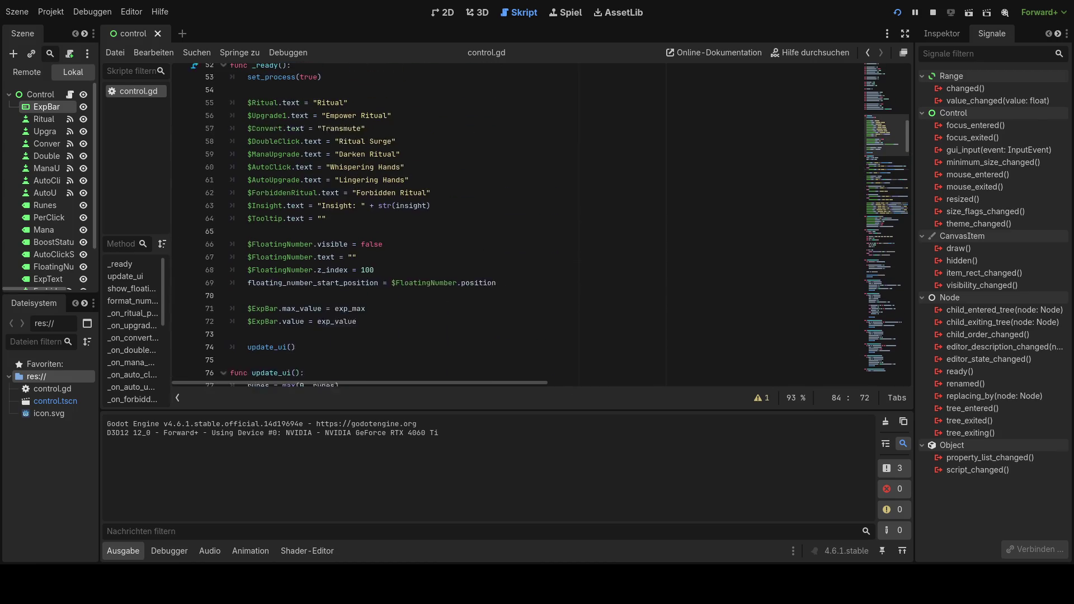
{"action": "scroll", "coordinate": [540, 225], "scroll_direction": "up", "scroll_amount": 6}
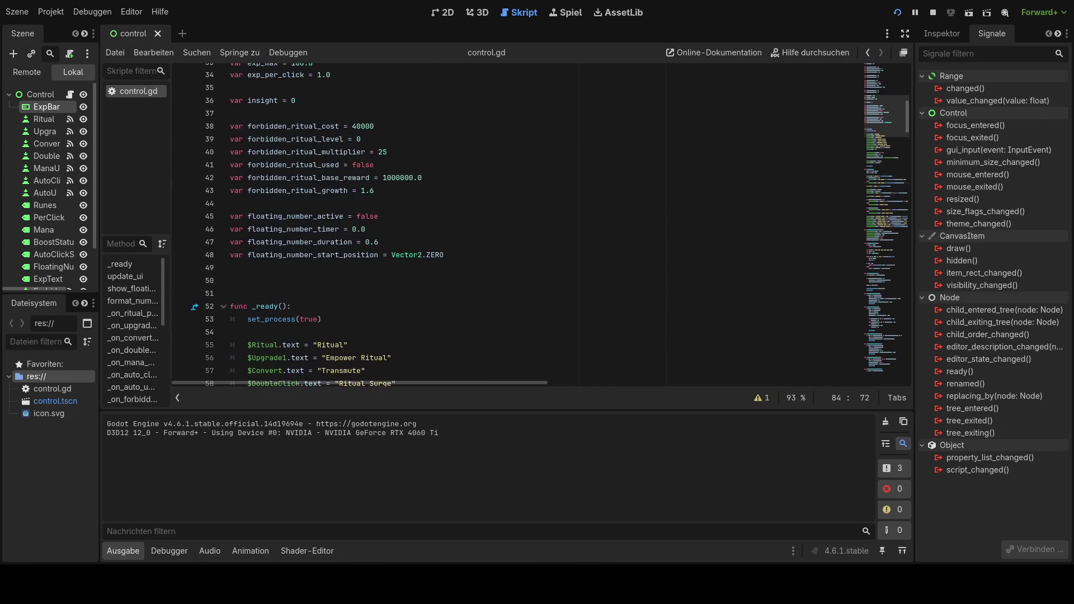
{"action": "scroll", "coordinate": [541, 225], "scroll_direction": "down", "scroll_amount": 8}
{"action": "scroll", "coordinate": [540, 225], "scroll_direction": "down", "scroll_amount": 8}
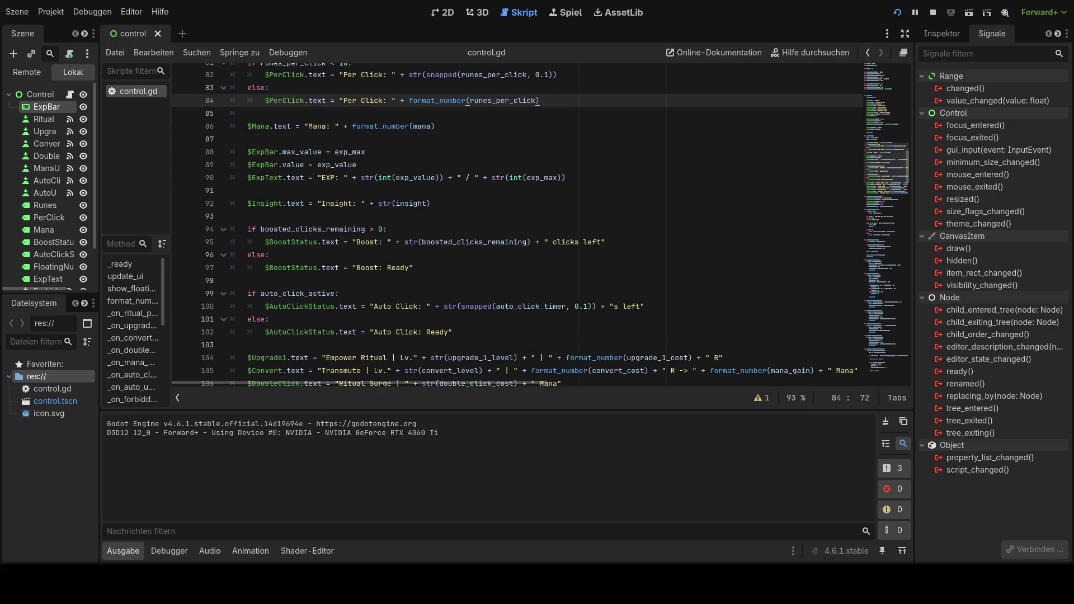
{"action": "scroll", "coordinate": [541, 225], "scroll_direction": "down", "scroll_amount": 3}
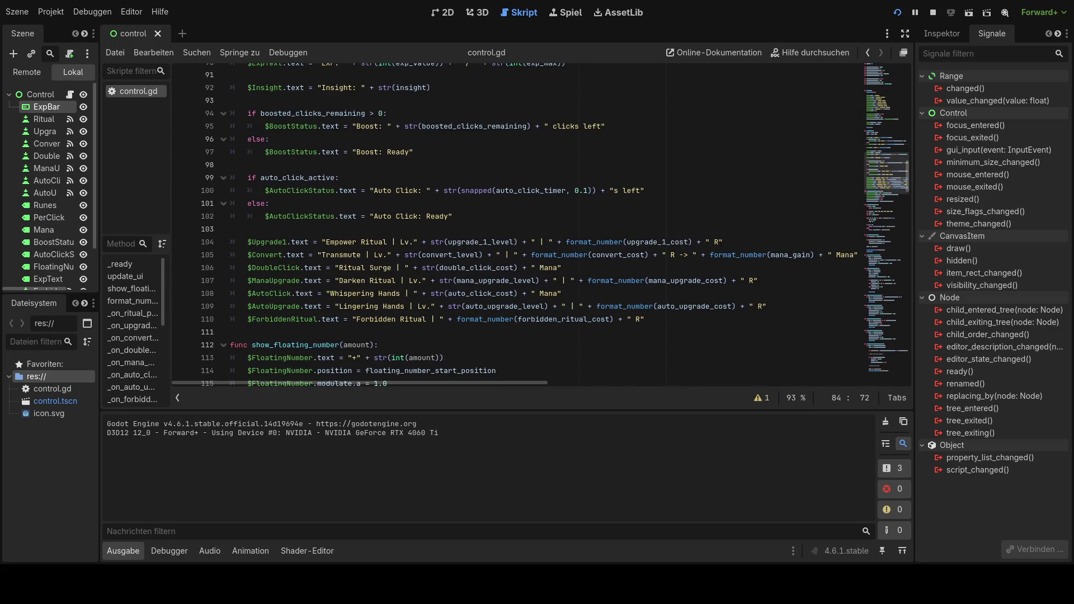
{"action": "scroll", "coordinate": [540, 225], "scroll_direction": "down", "scroll_amount": 10}
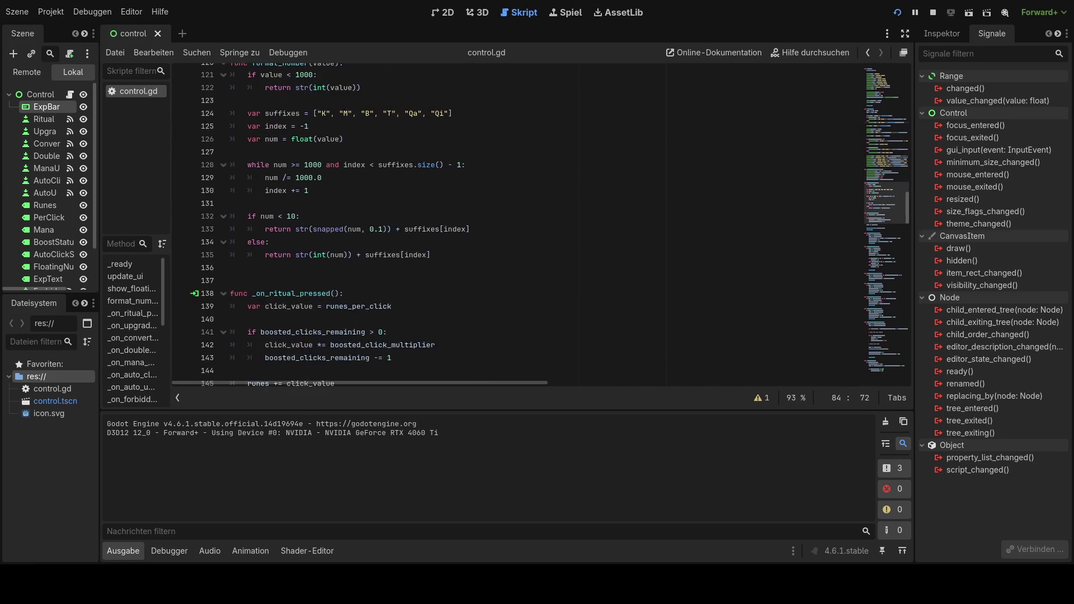
{"action": "scroll", "coordinate": [540, 225], "scroll_direction": "down", "scroll_amount": 9}
{"action": "scroll", "coordinate": [540, 224], "scroll_direction": "up", "scroll_amount": 8}
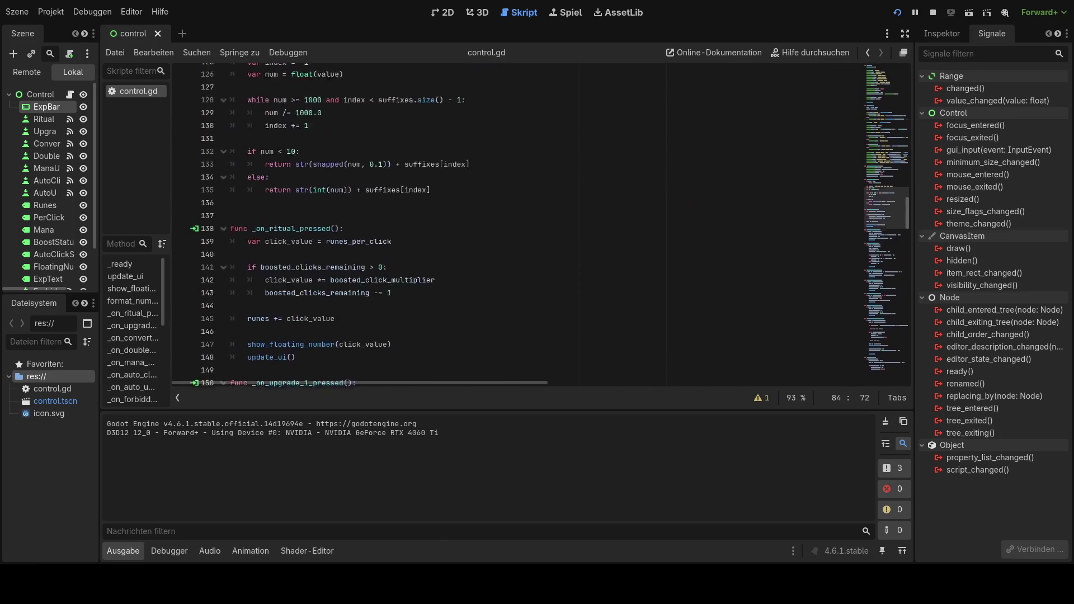
{"action": "scroll", "coordinate": [540, 225], "scroll_direction": "up", "scroll_amount": 20}
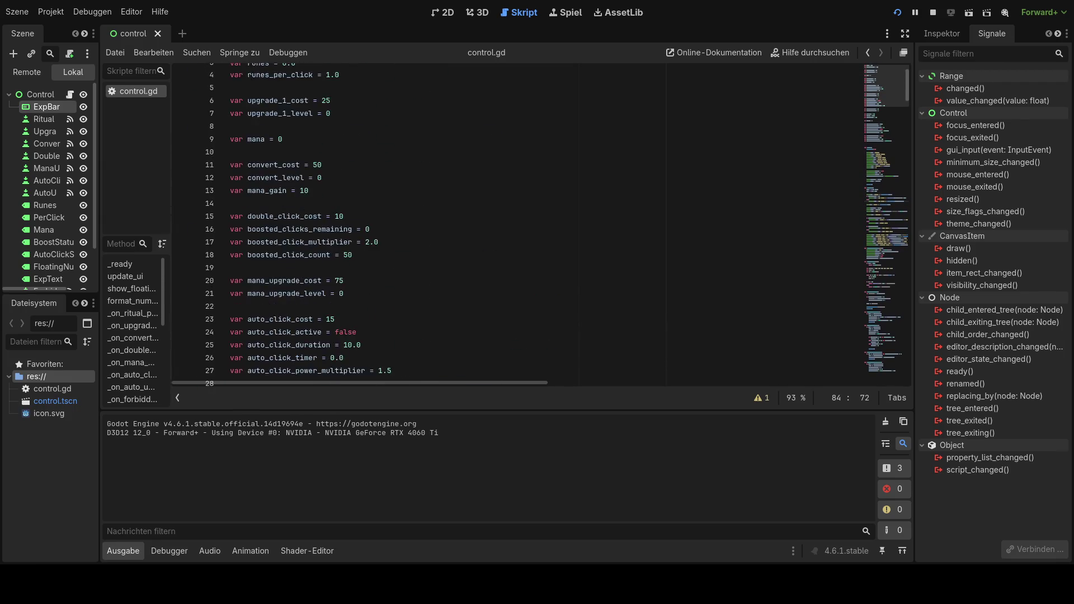
{"action": "scroll", "coordinate": [540, 225], "scroll_direction": "up", "scroll_amount": 1}
{"action": "scroll", "coordinate": [540, 225], "scroll_direction": "down", "scroll_amount": 13}
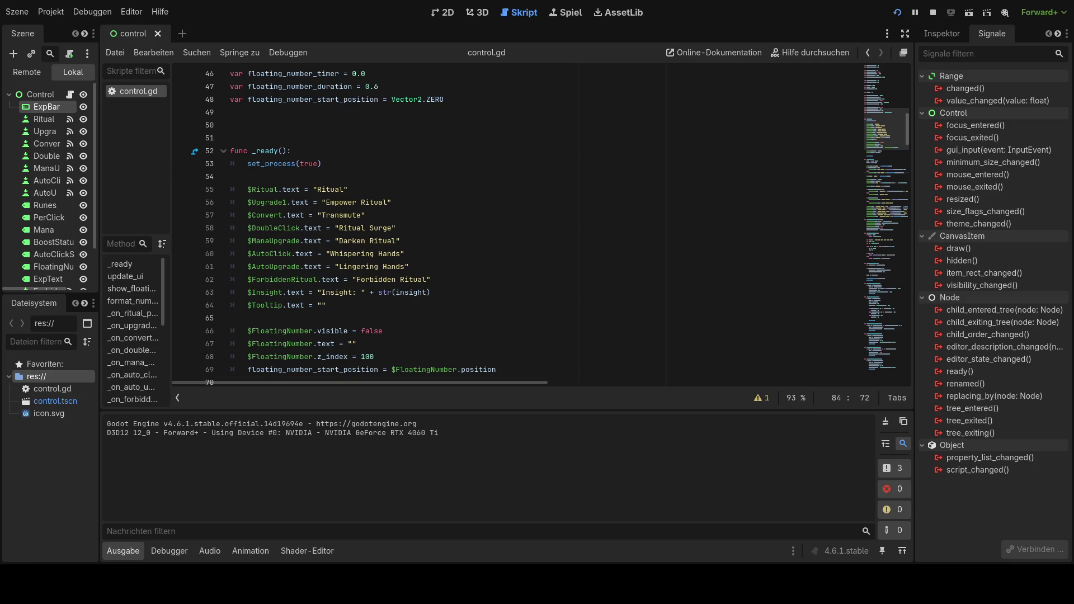
{"action": "scroll", "coordinate": [540, 225], "scroll_direction": "down", "scroll_amount": 7}
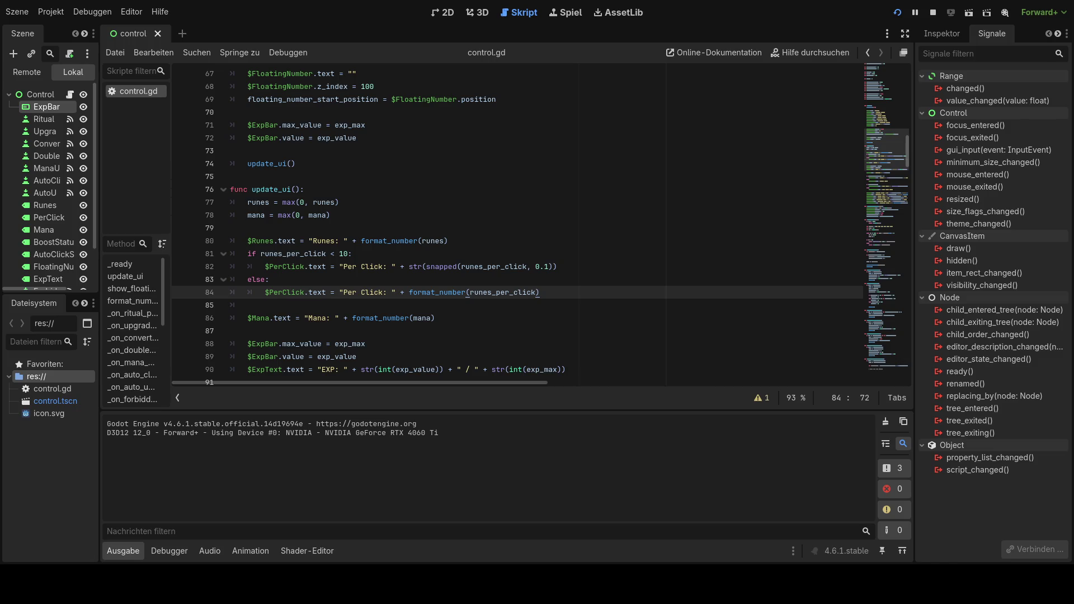
{"action": "scroll", "coordinate": [541, 225], "scroll_direction": "down", "scroll_amount": 3}
{"action": "scroll", "coordinate": [518, 228], "scroll_direction": "down", "scroll_amount": 2}
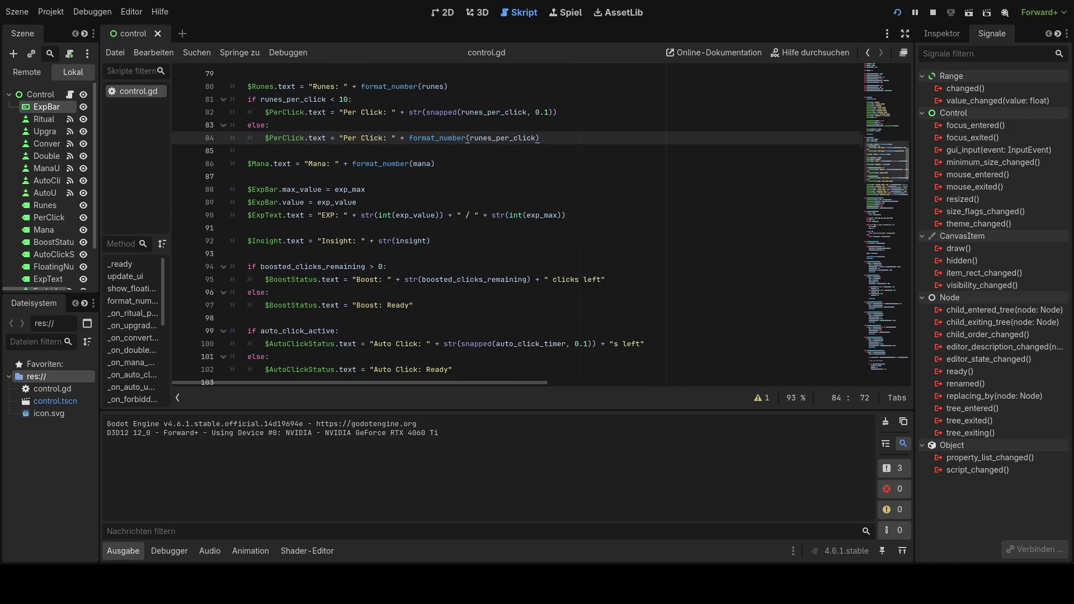
{"action": "scroll", "coordinate": [540, 224], "scroll_direction": "down", "scroll_amount": 7}
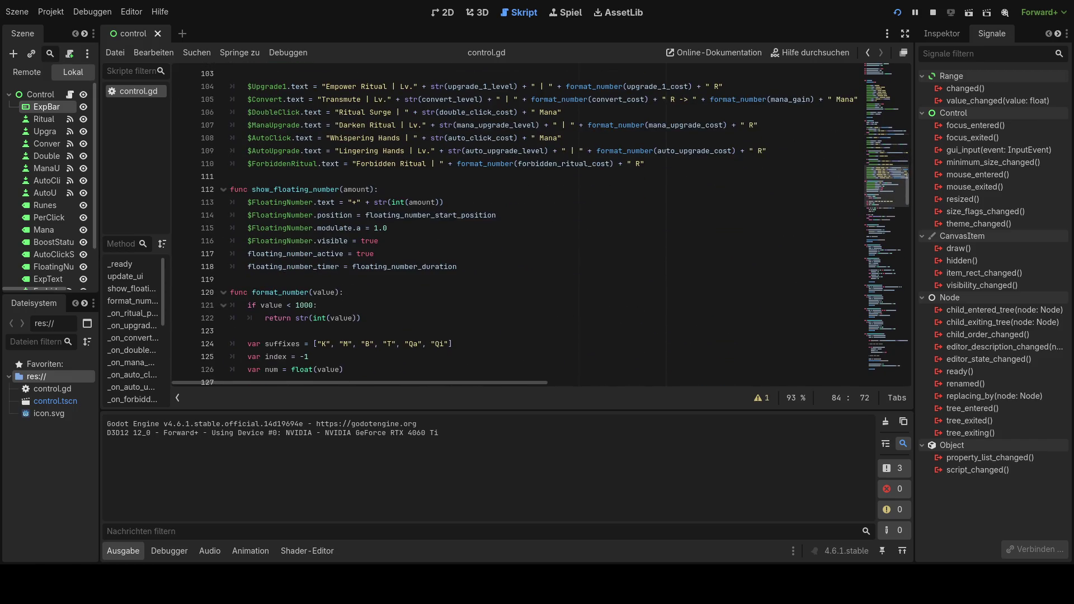
{"action": "scroll", "coordinate": [540, 224], "scroll_direction": "down", "scroll_amount": 1}
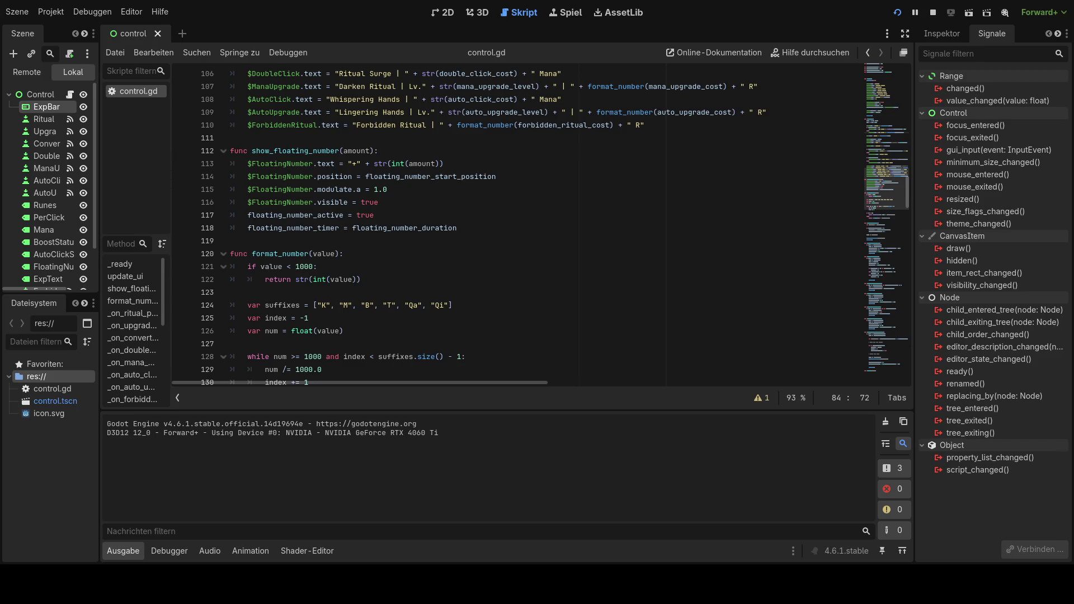
{"action": "scroll", "coordinate": [537, 223], "scroll_direction": "up", "scroll_amount": 20}
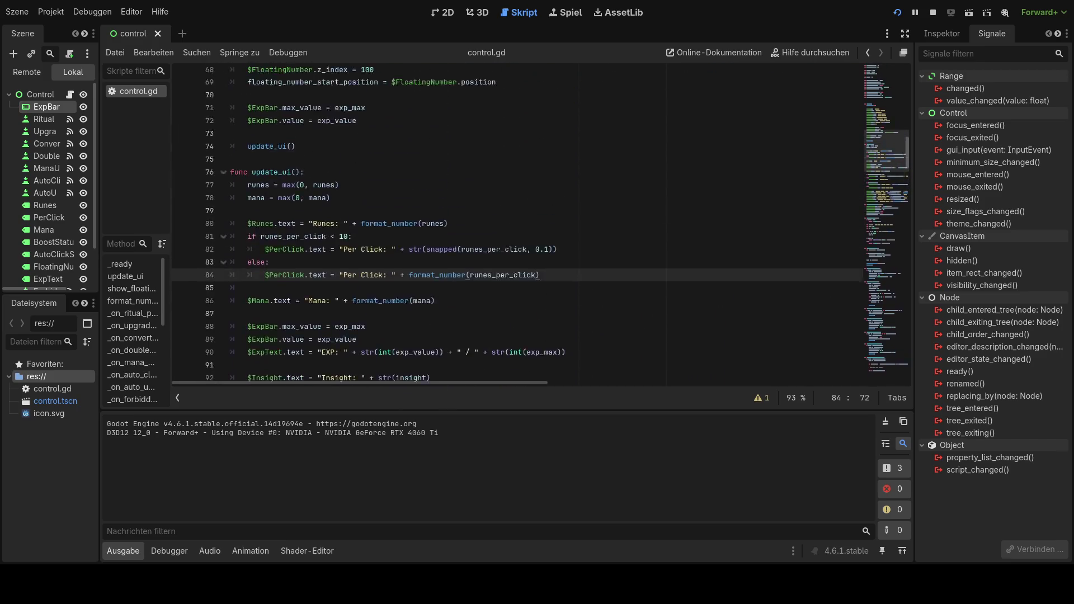
{"action": "scroll", "coordinate": [538, 224], "scroll_direction": "up", "scroll_amount": 4}
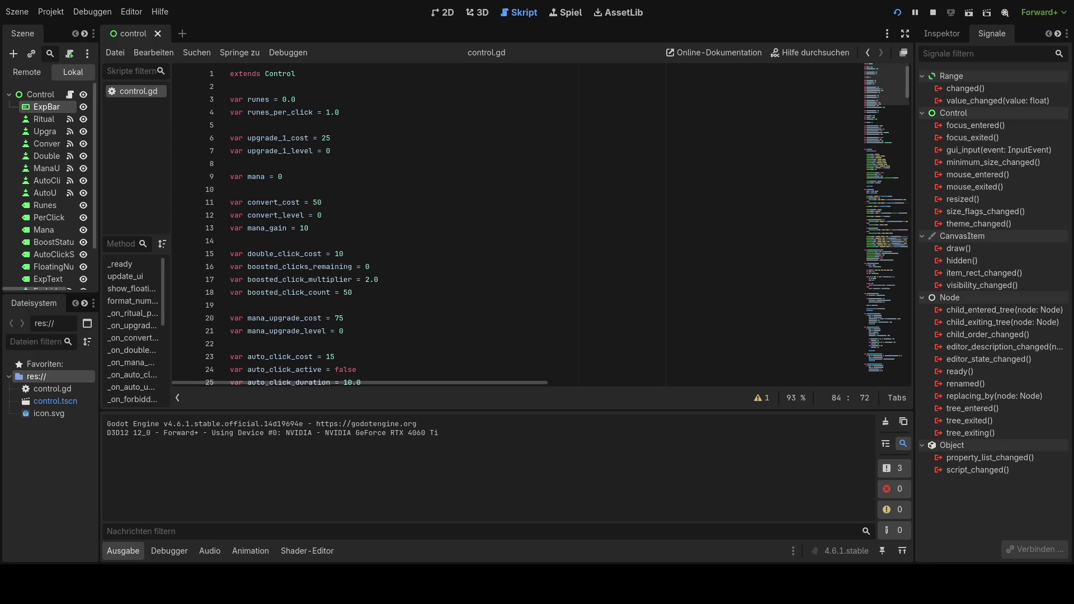
Step: Search control.gd for 'mana' and step through the matches to line 78 in update_ui
{"action": "left_click", "coordinate": [413, 242]}
{"action": "key", "text": "ctrl+f"}
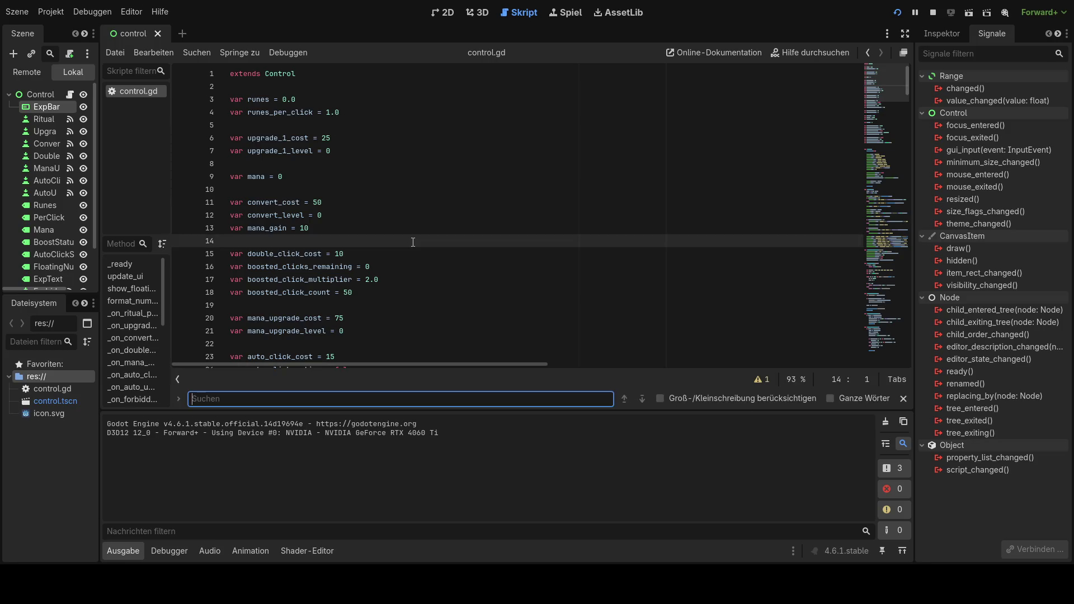
{"action": "type", "text": "mana"}
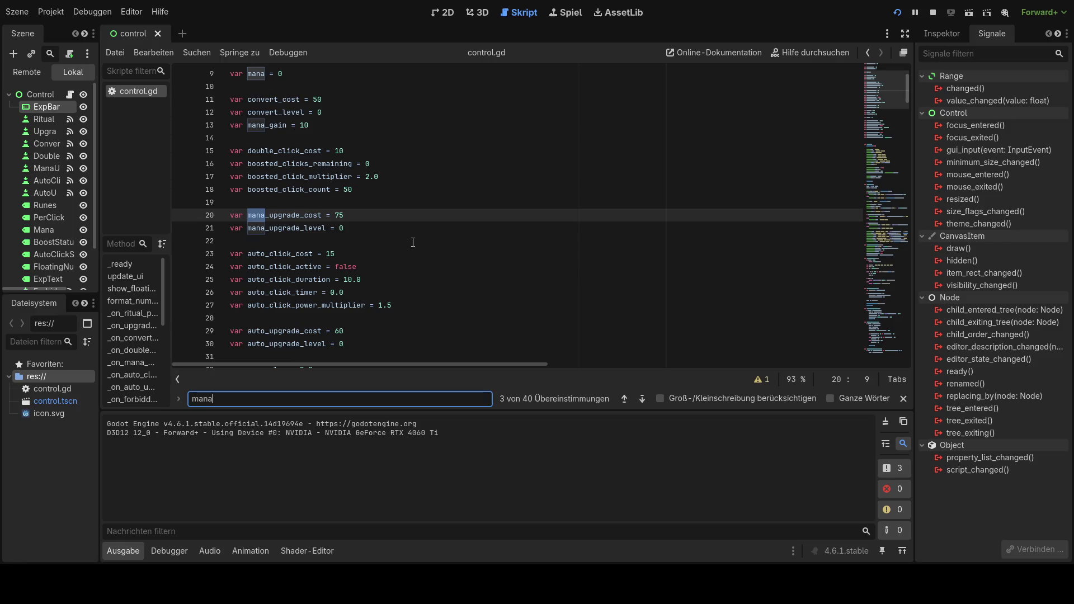
{"action": "left_click", "coordinate": [625, 398]}
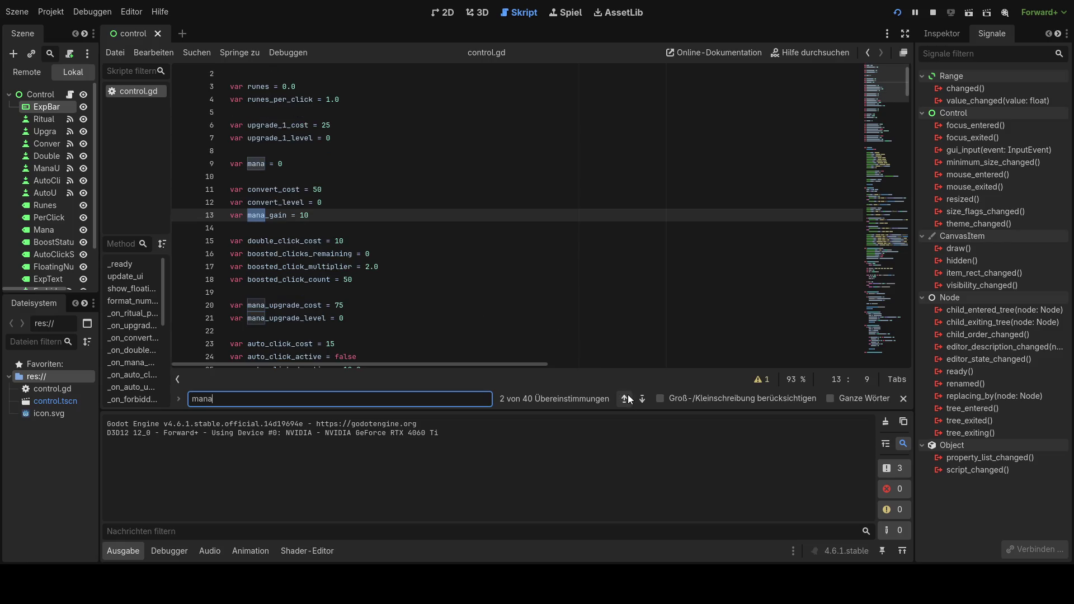
{"action": "left_click", "coordinate": [641, 399]}
{"action": "left_click", "coordinate": [642, 398]}
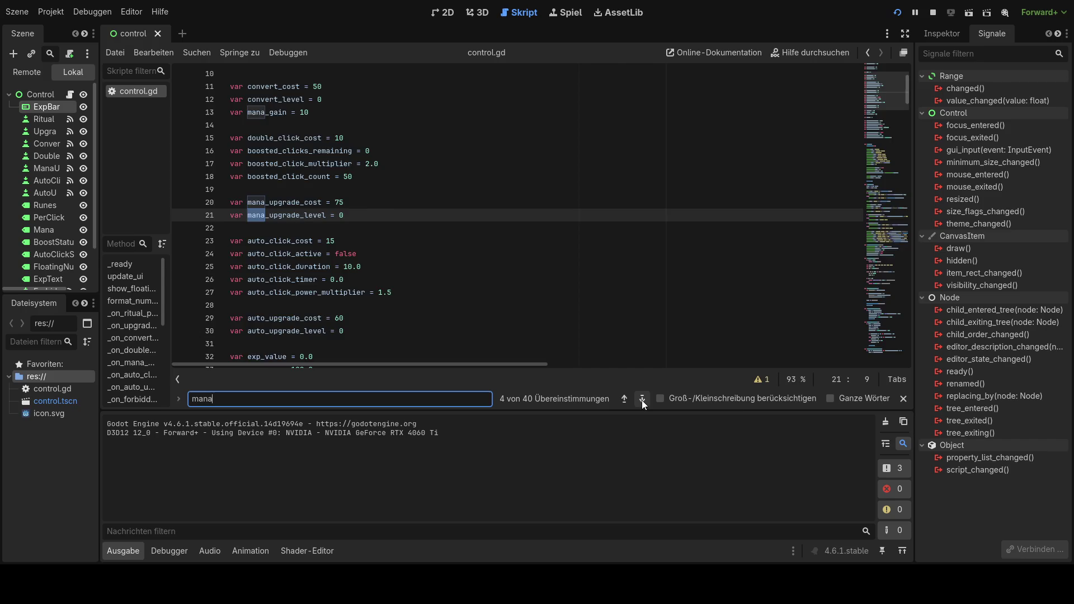
{"action": "left_click", "coordinate": [642, 398]}
{"action": "left_click", "coordinate": [641, 398]}
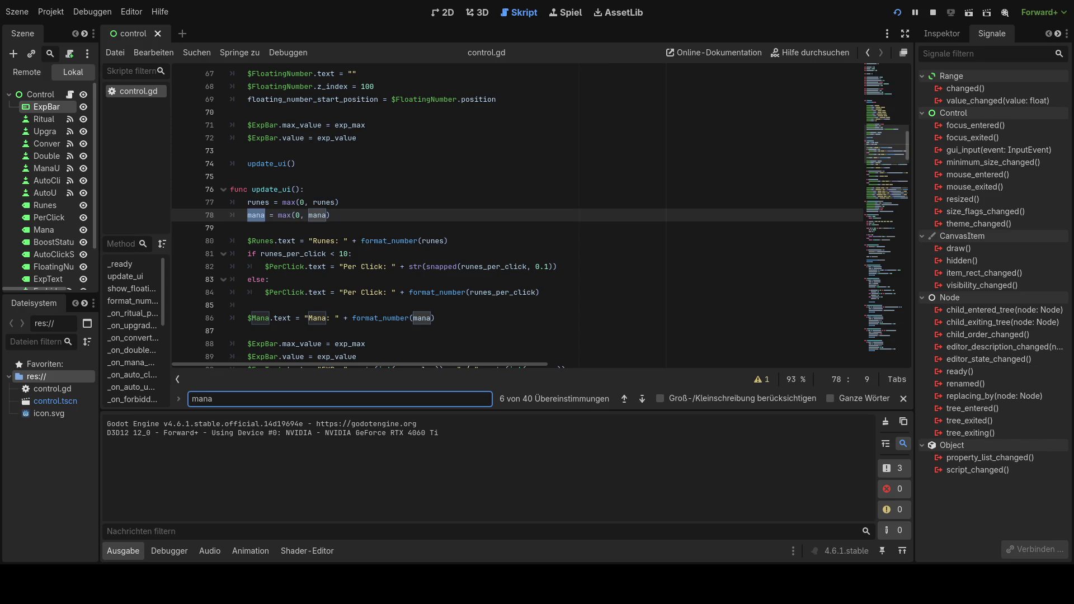
{"action": "left_click_drag", "start_coordinate": [244, 399], "coordinate": [197, 398]}
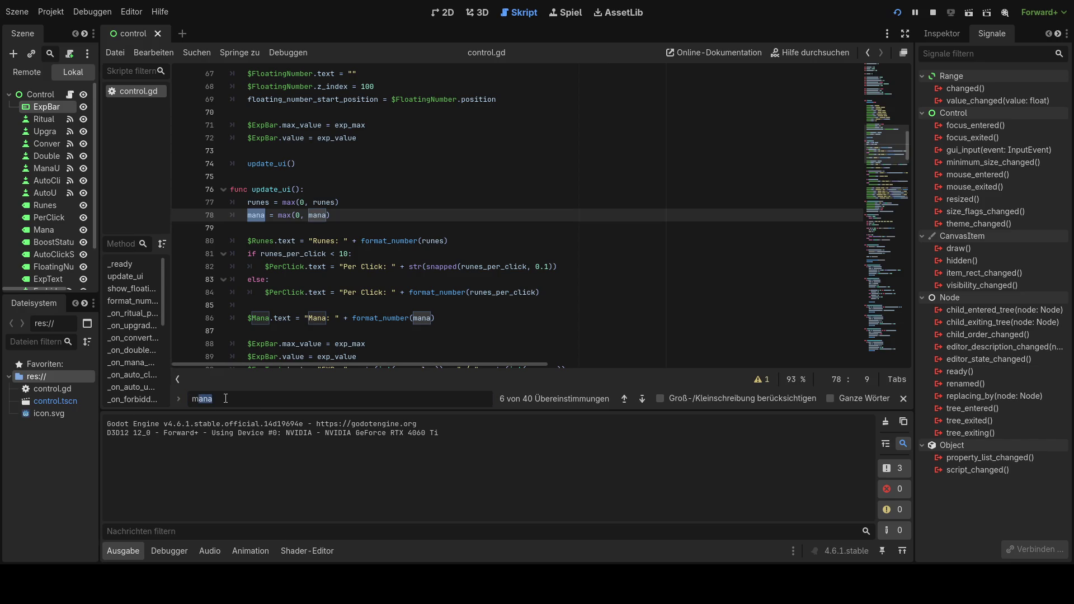
Step: Find conver.text, paste the new label line over it, and rename Convert to Transmute
{"action": "key", "text": "BackSpace"}
{"action": "key", "text": "BackSpace"}
{"action": "type", "text": "con"}
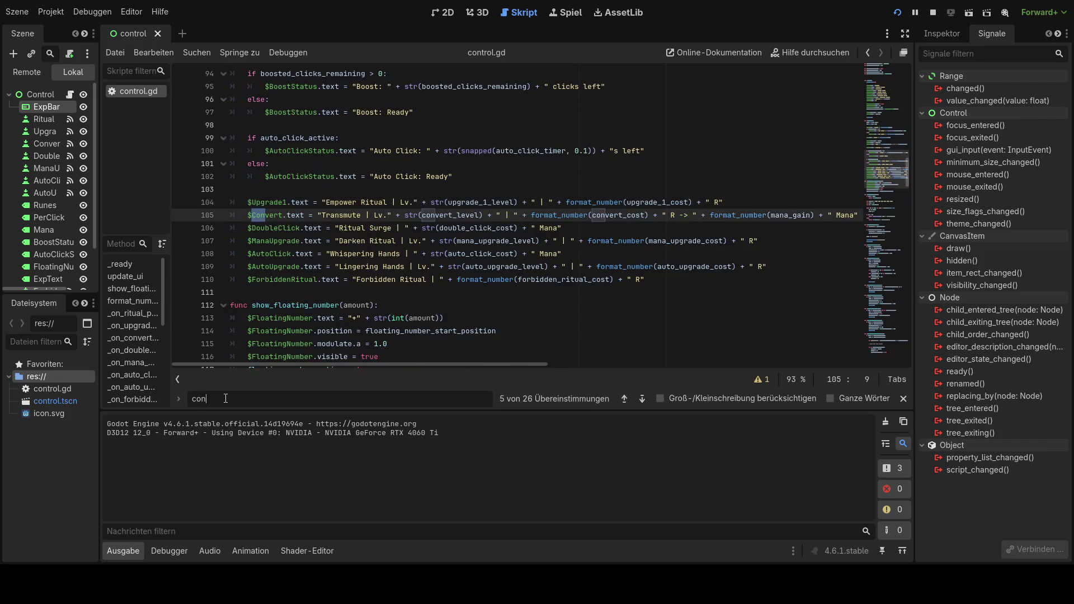
{"action": "type", "text": "ver.text"}
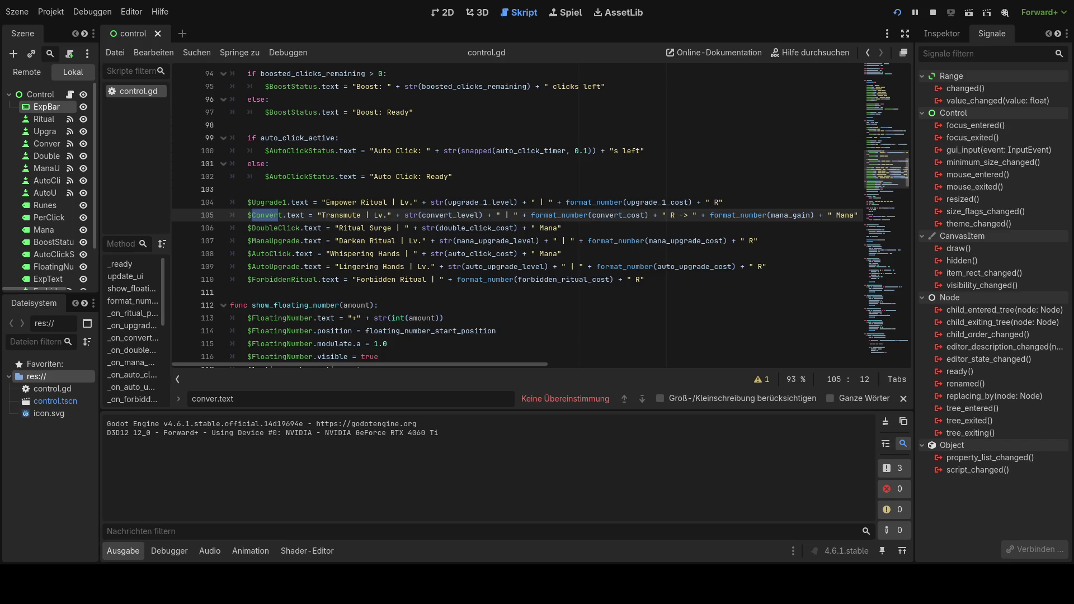
{"action": "left_click_drag", "start_coordinate": [248, 215], "coordinate": [869, 213]}
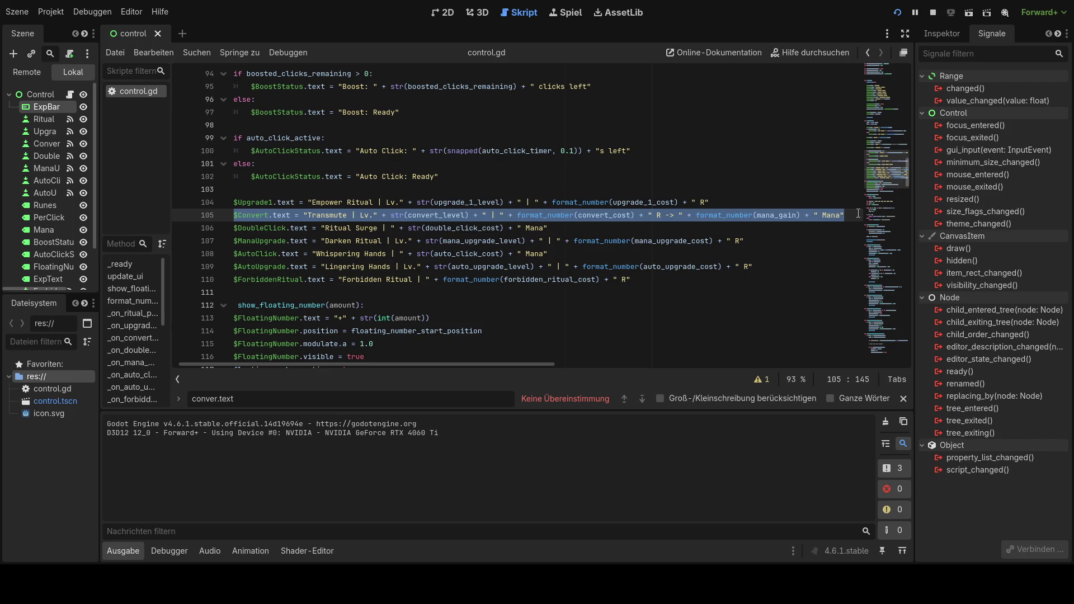
{"action": "type", "text": "$Convert.text = \"Convert | Lv.\" + str(convert_level) + \" | \" + format_number(convert_cost) + \" R → \" + format_number(mana_gain)"}
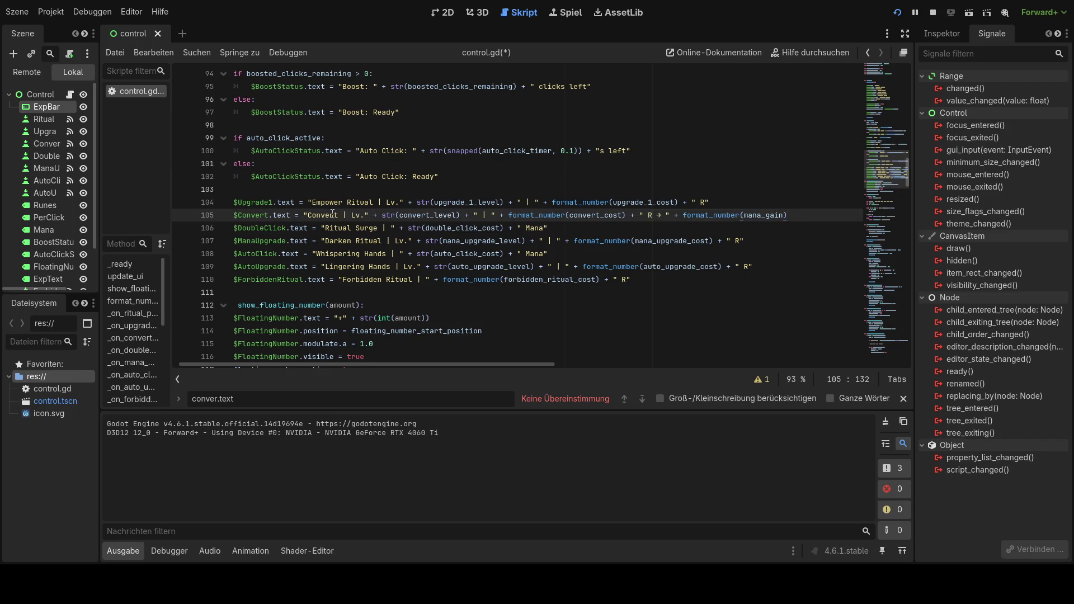
{"action": "left_click_drag", "start_coordinate": [339, 215], "coordinate": [309, 213]}
{"action": "type", "text": "Transmute"}
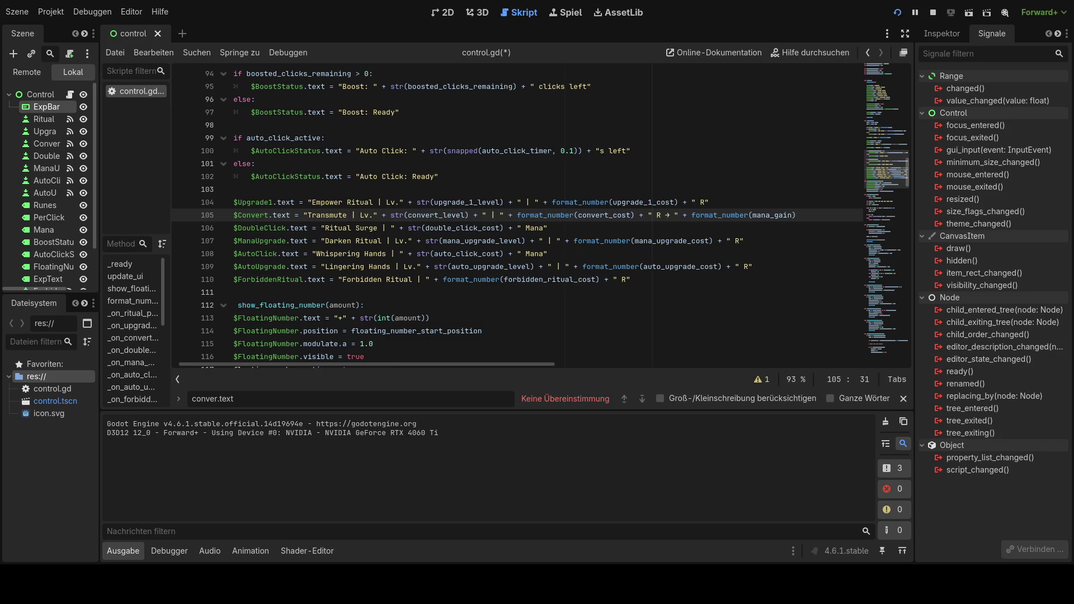
Step: Find mana.text, paste the new Mana label line over it, and save control.gd
{"action": "key", "text": "ctrl+f"}
{"action": "type", "text": "mana.te"}
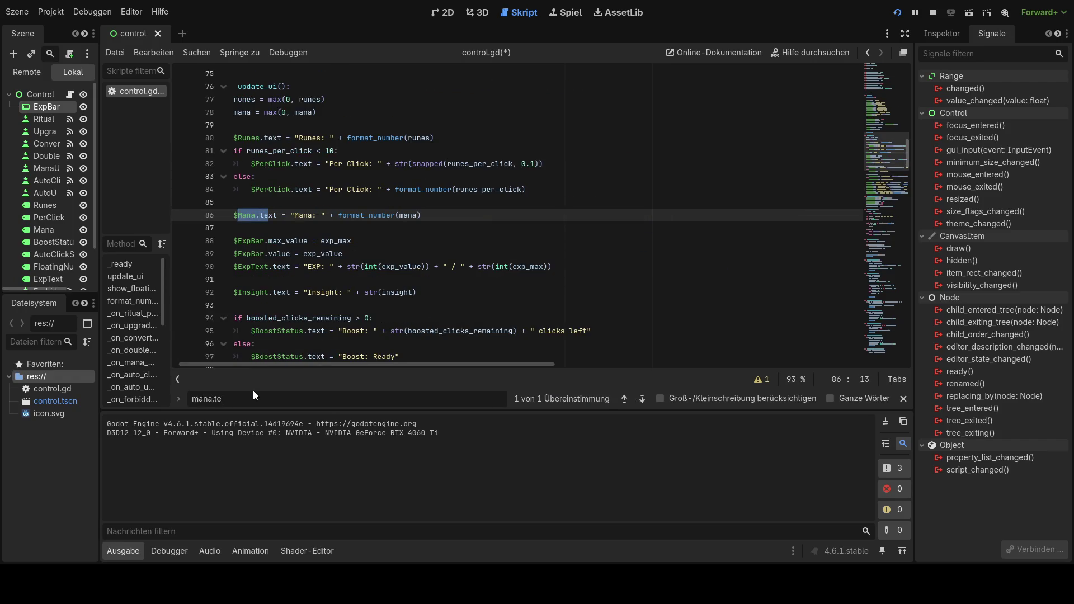
{"action": "type", "text": "xt"}
{"action": "left_click_drag", "start_coordinate": [445, 218], "coordinate": [234, 216]}
{"action": "type", "text": "$Mana.text = \"Mana \" + format_number(mana)"}
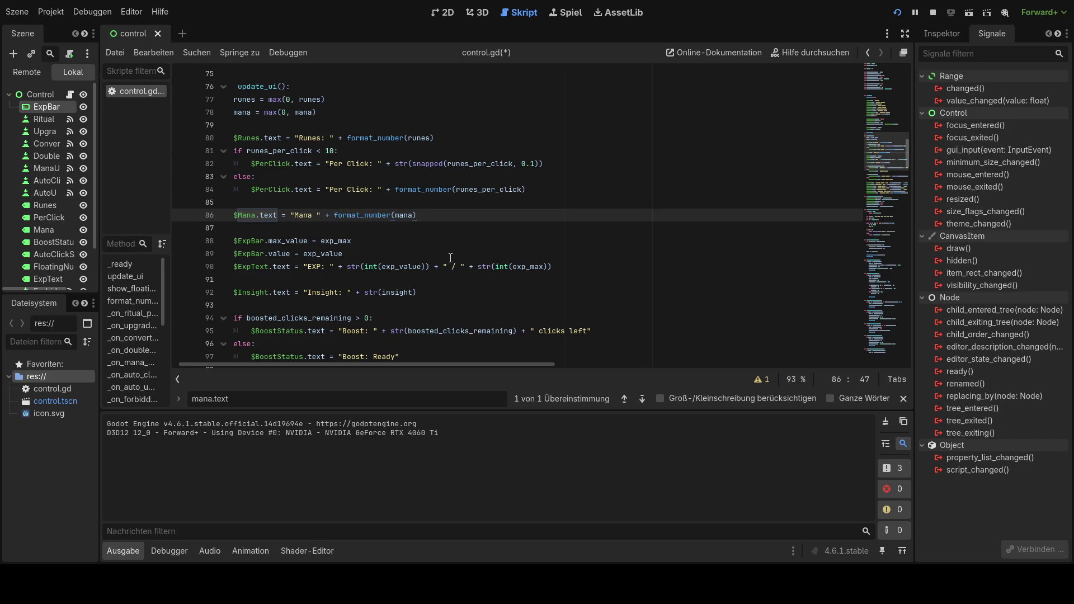
{"action": "key", "text": "ctrl+s"}
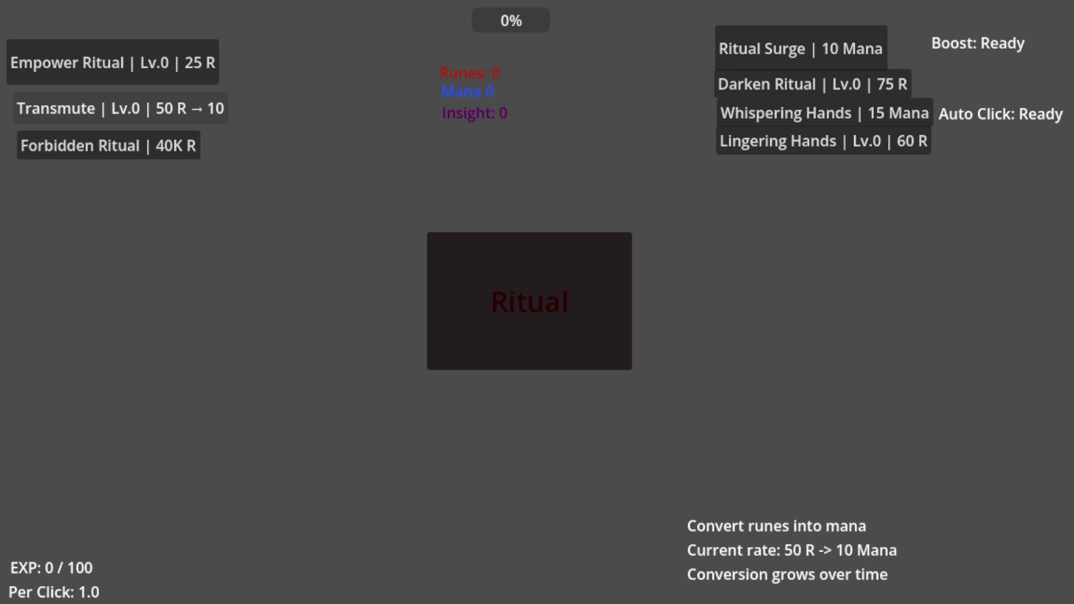
Step: Click the Ritual button in the running game to earn runes
{"action": "left_click", "coordinate": [529, 363]}
{"action": "left_click", "coordinate": [529, 363]}
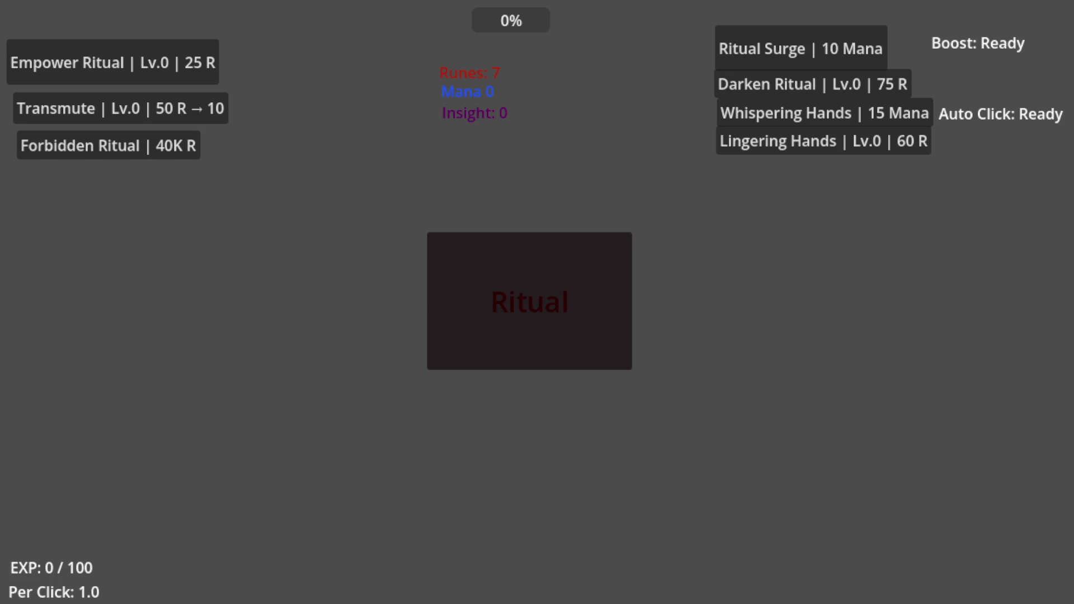
Step: Close the game and expand the Ritual node's Material properties in the Inspector
{"action": "key", "text": "alt+F4"}
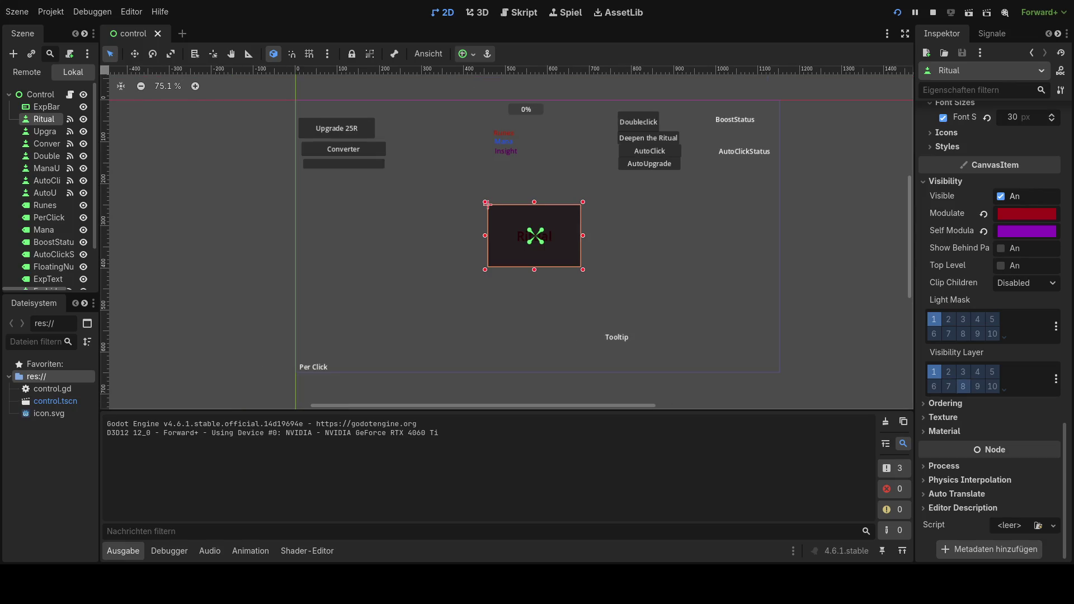
{"action": "left_click", "coordinate": [945, 403]}
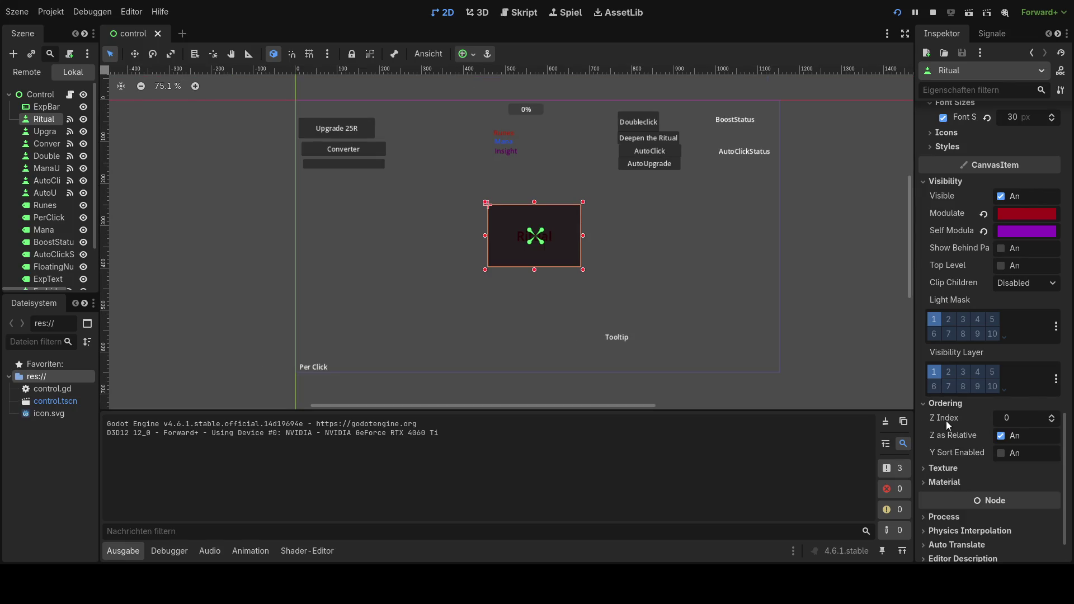
{"action": "left_click", "coordinate": [948, 408]}
{"action": "left_click", "coordinate": [948, 421]}
{"action": "left_click", "coordinate": [948, 419]}
{"action": "left_click", "coordinate": [947, 430]}
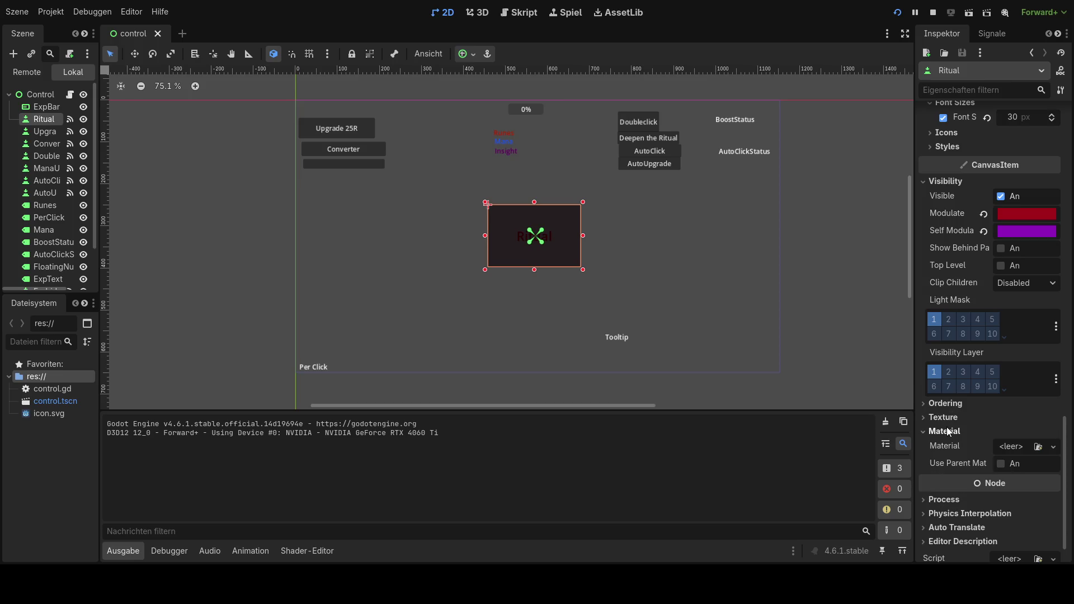